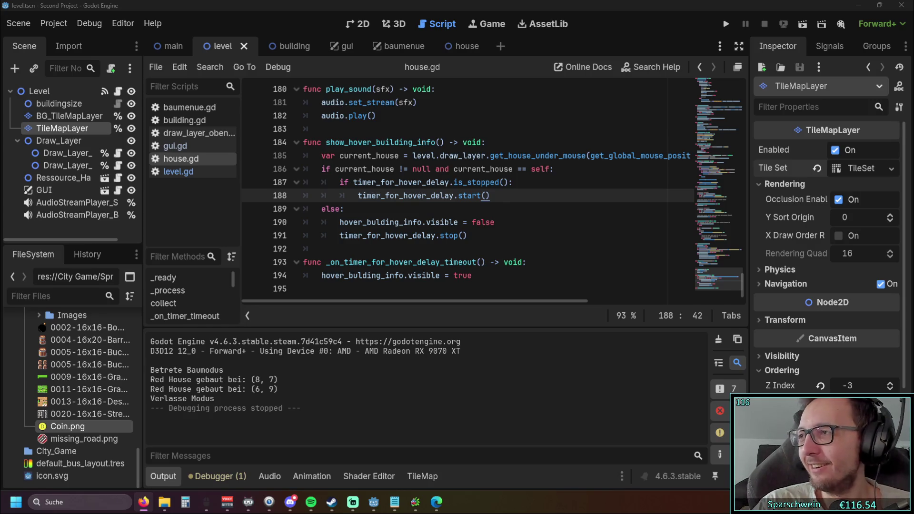
Inspect the timer stop line and the pass line in house.gd's _process.
click(564, 247)
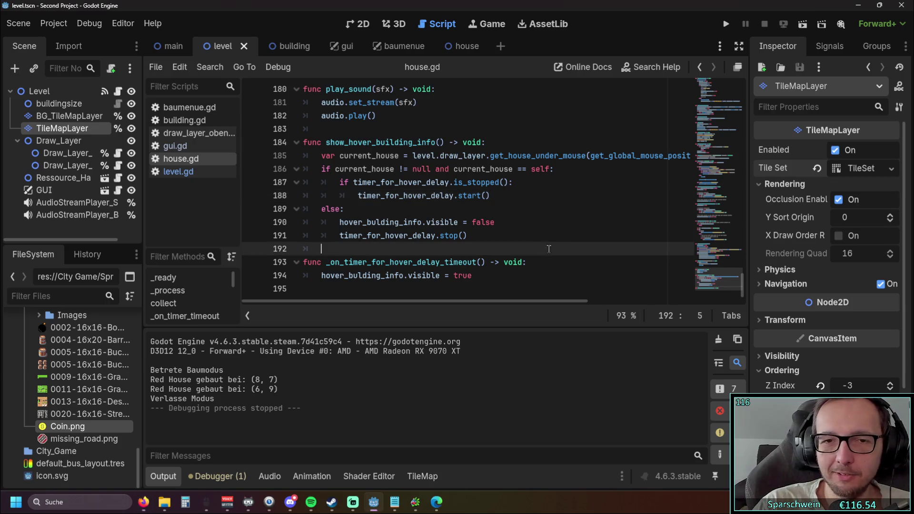
click(525, 230)
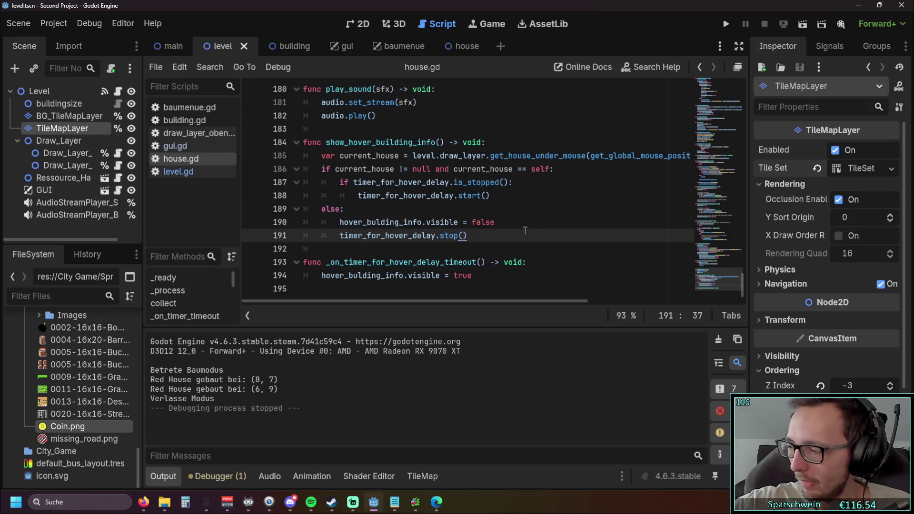
scroll(495, 235, up, 20)
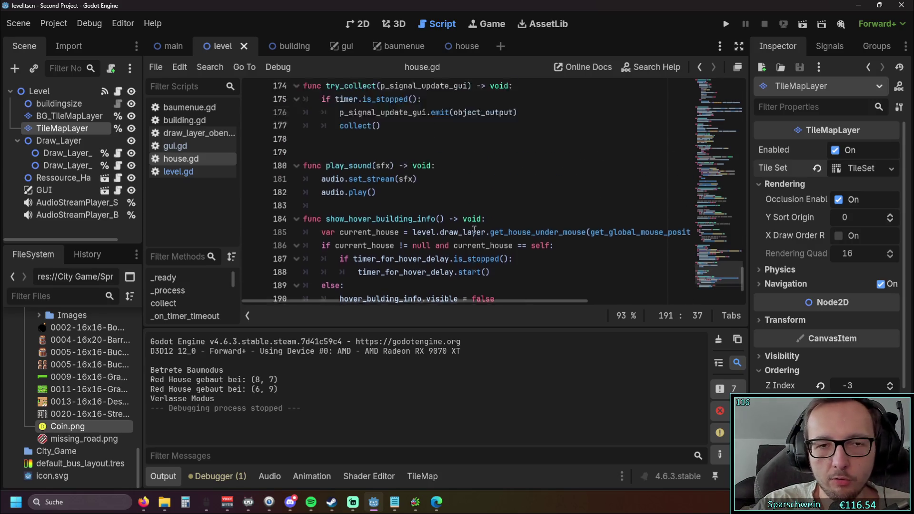
scroll(438, 227, up, 8)
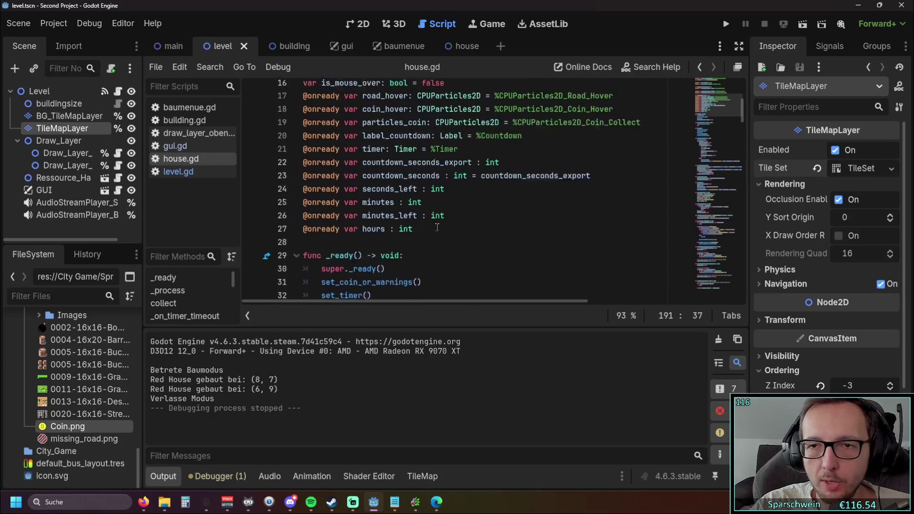
scroll(409, 223, down, 2)
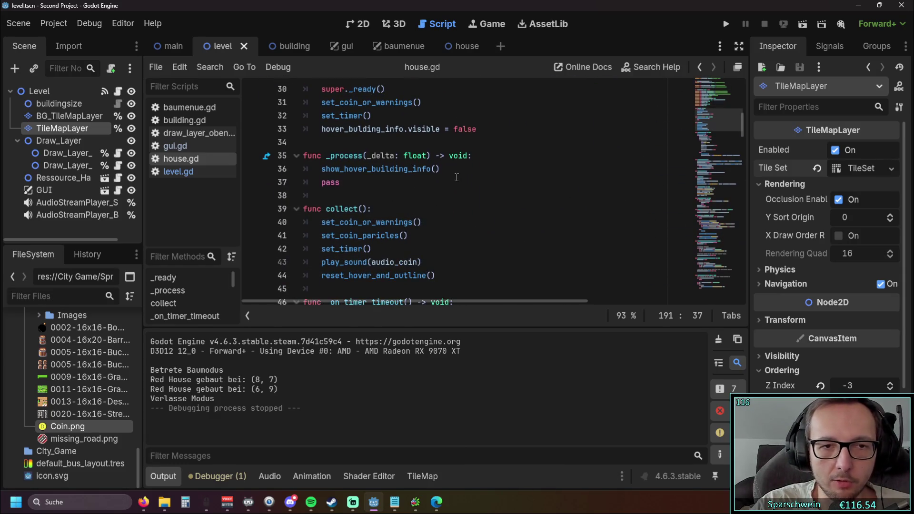
click(465, 184)
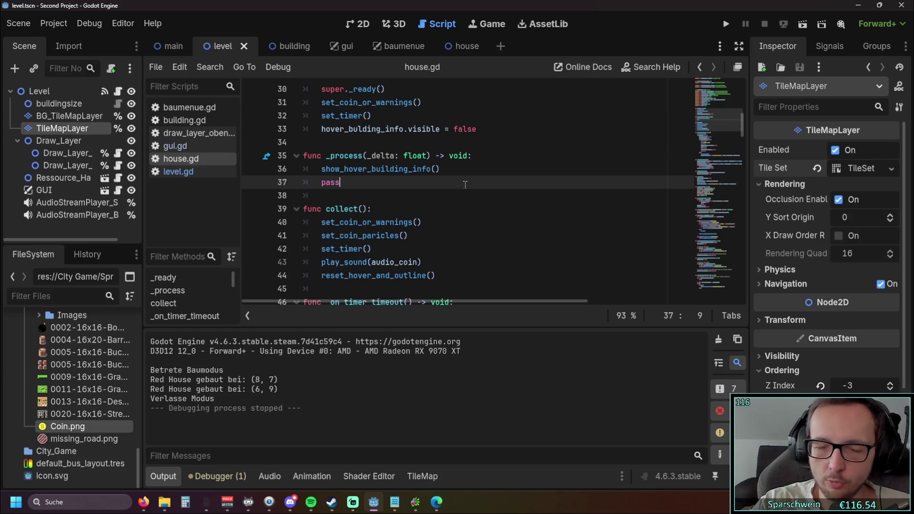
Highlight the show_hover_building_info call in _process and check timer_for_hover_delay on line 188.
double_click(390, 169)
click(458, 208)
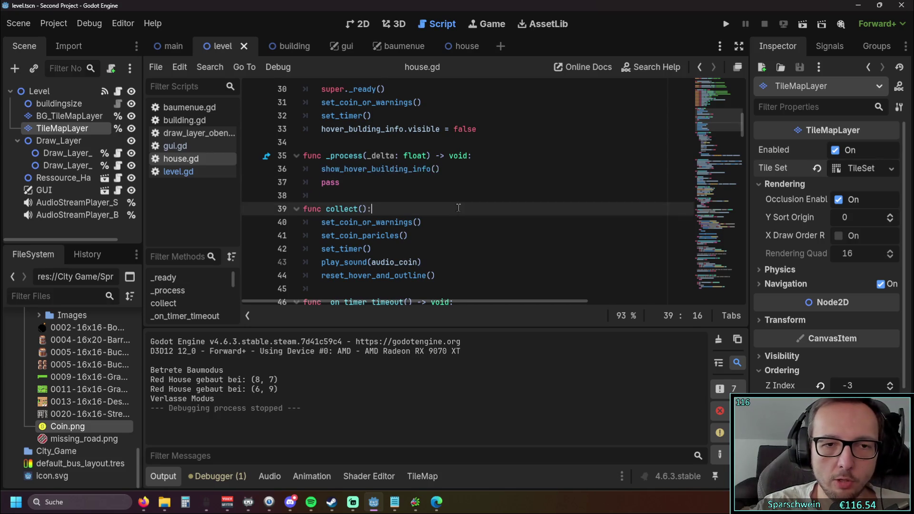
triple_click(304, 169)
click(637, 181)
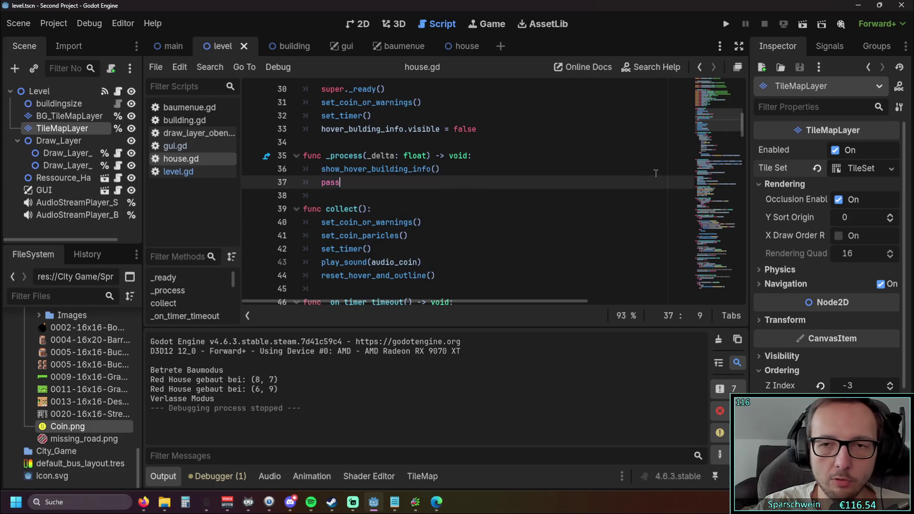
drag(739, 125, 749, 297)
click(443, 200)
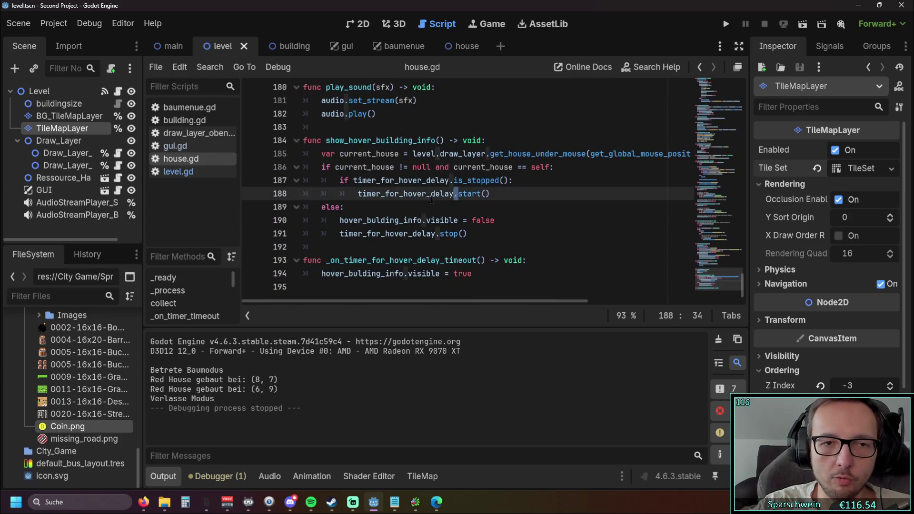
scroll(571, 176, up, 2)
scroll(615, 169, down, 2)
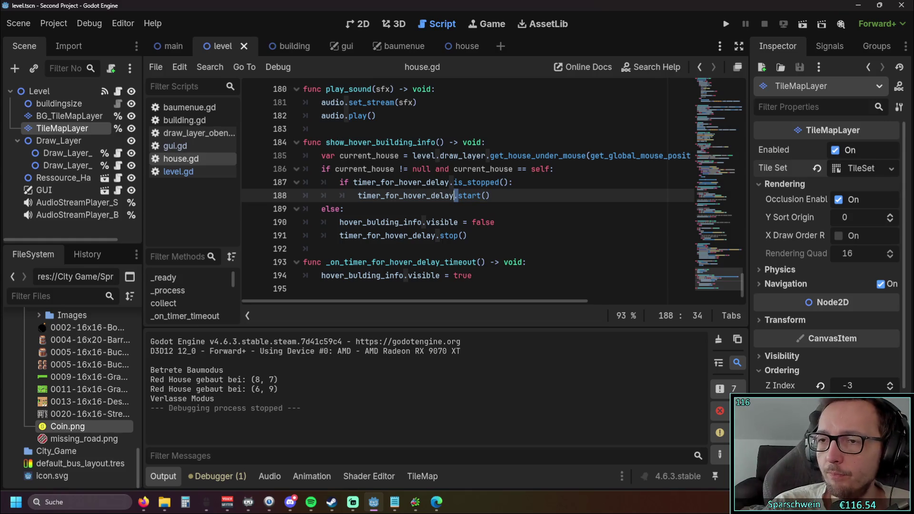
key(alt+Tab)
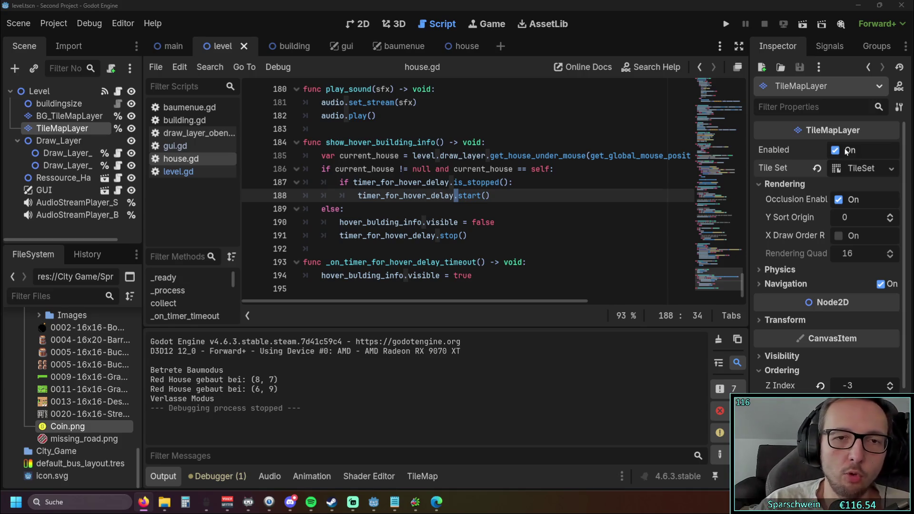
Bring the coin outline code around line 158 of house.gd into view.
scroll(447, 195, up, 3)
scroll(447, 195, up, 6)
scroll(447, 195, up, 1)
click(448, 197)
scroll(457, 202, down, 7)
scroll(465, 209, up, 7)
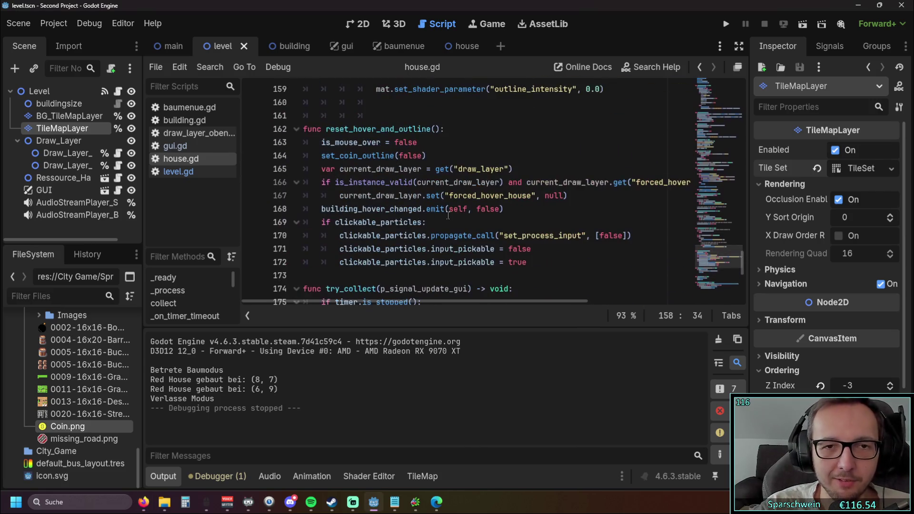
scroll(426, 217, up, 12)
scroll(423, 217, down, 9)
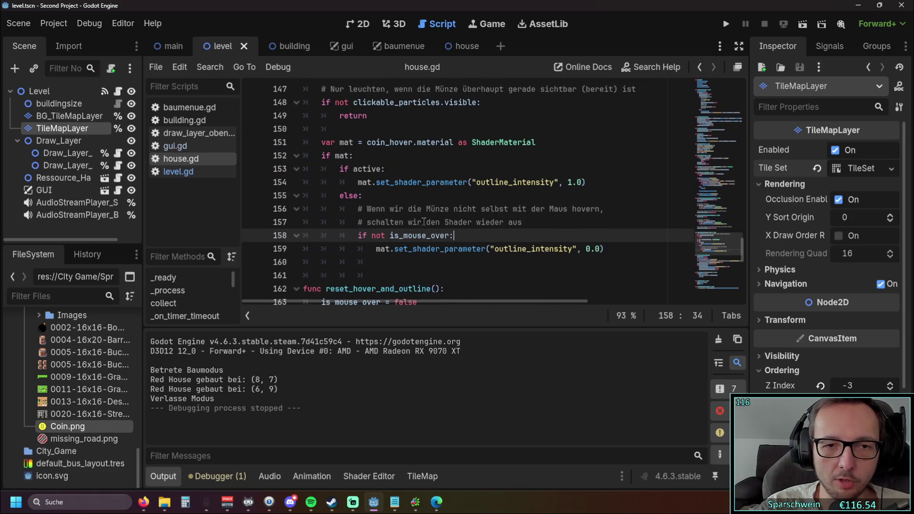
Highlight set_coin_outline and step through its coin_hover material, if mat and else lines.
drag(604, 286, 340, 167)
drag(297, 147, 297, 113)
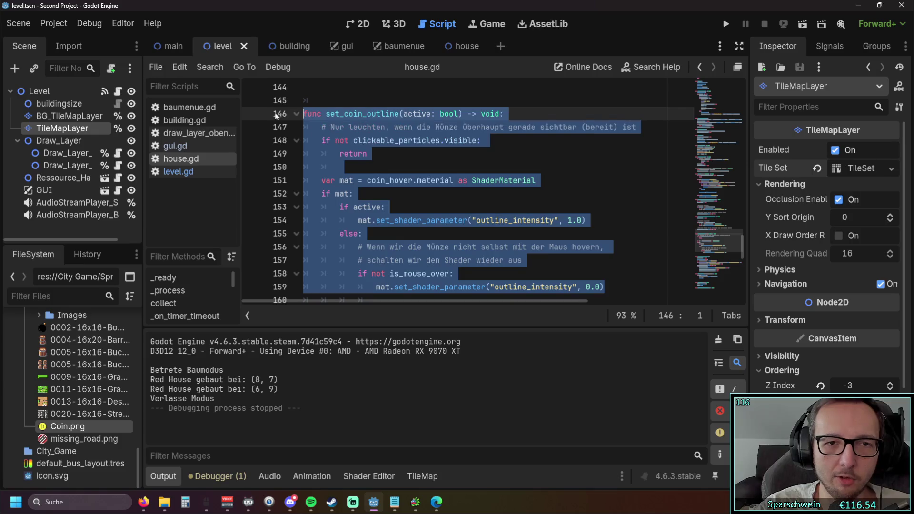
click(552, 233)
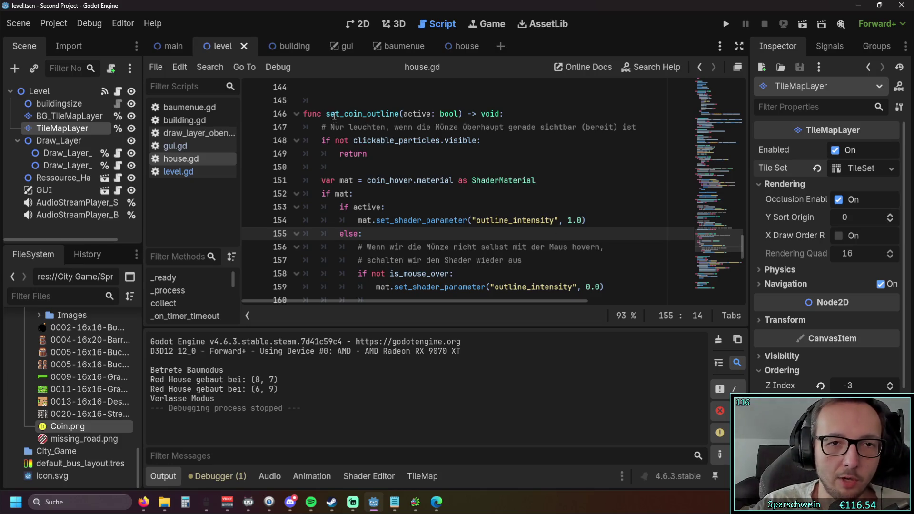
drag(326, 113, 395, 114)
click(419, 180)
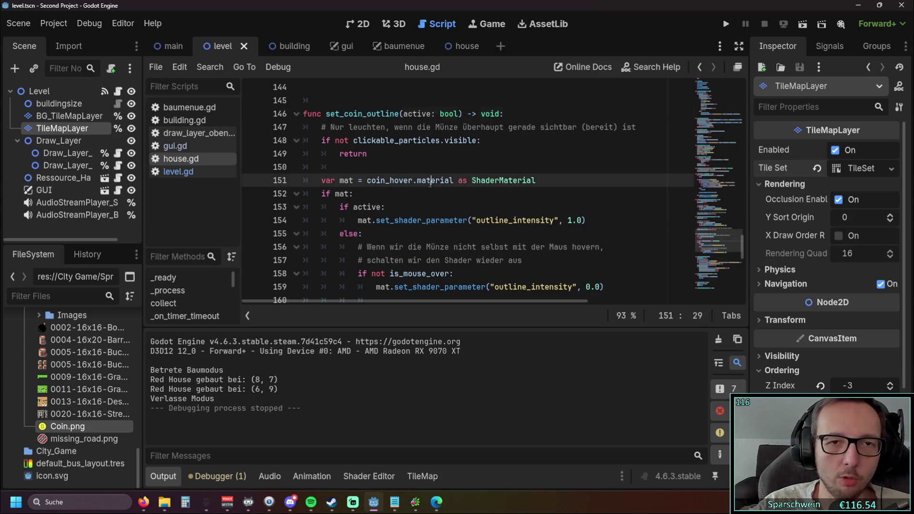
click(438, 167)
click(635, 127)
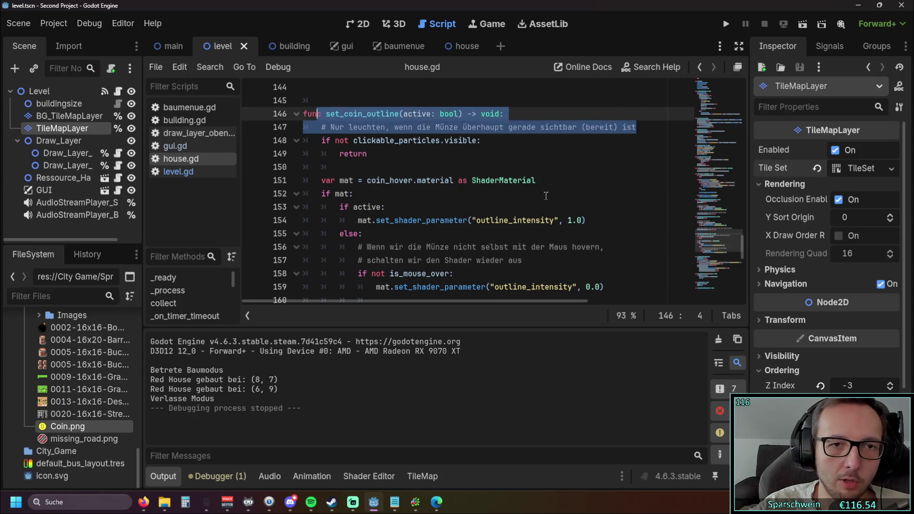
click(564, 190)
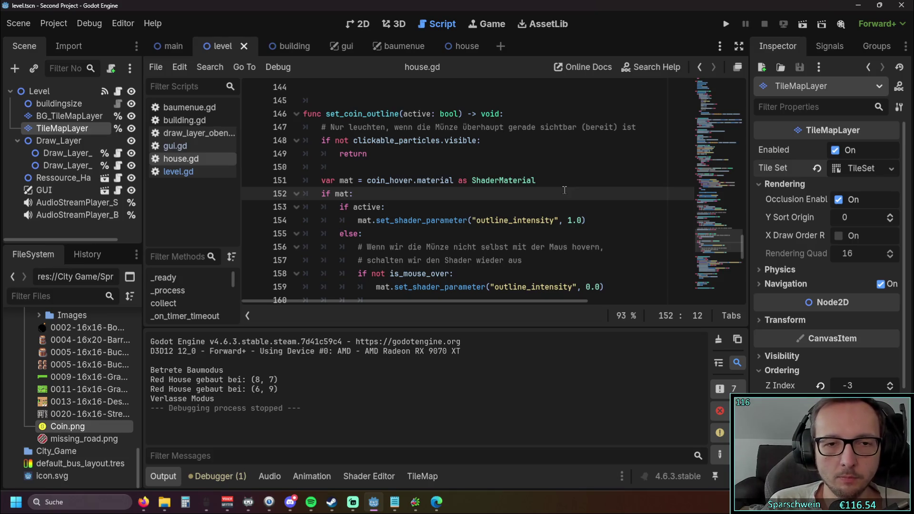
scroll(538, 180, down, 1)
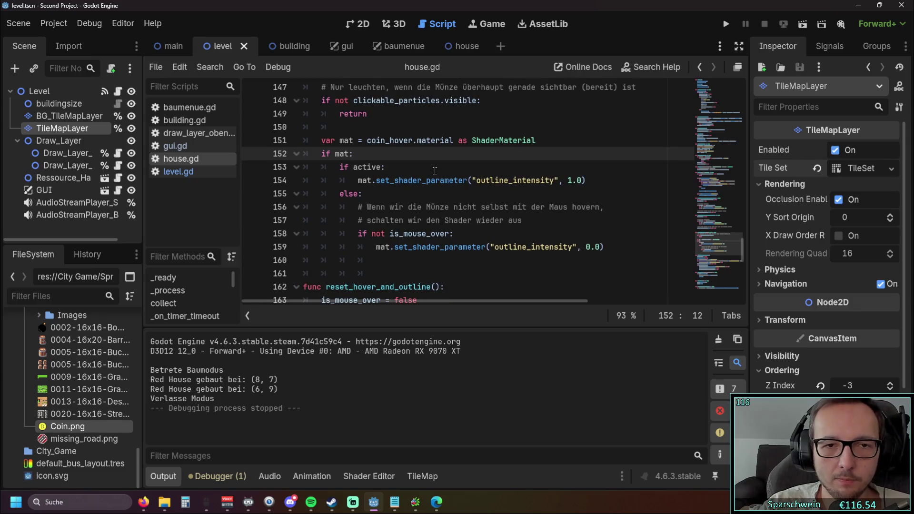
drag(359, 233, 463, 233)
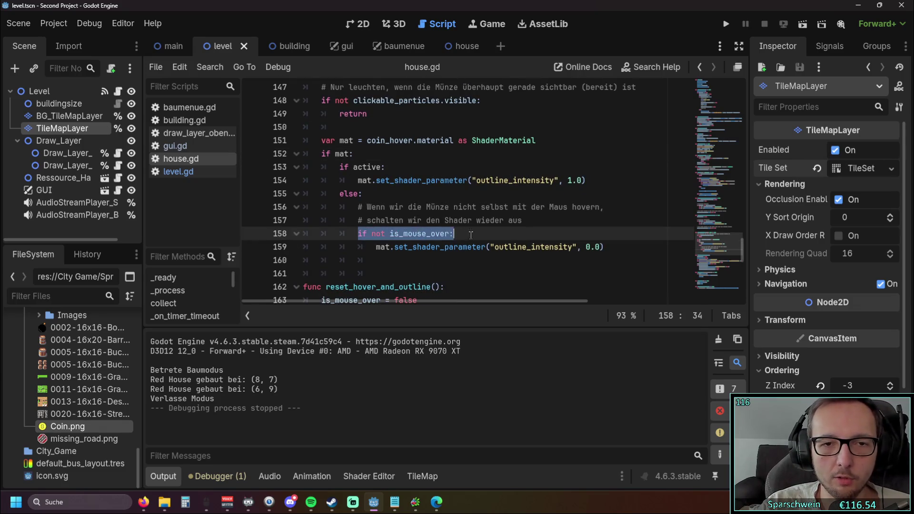
key(Down)
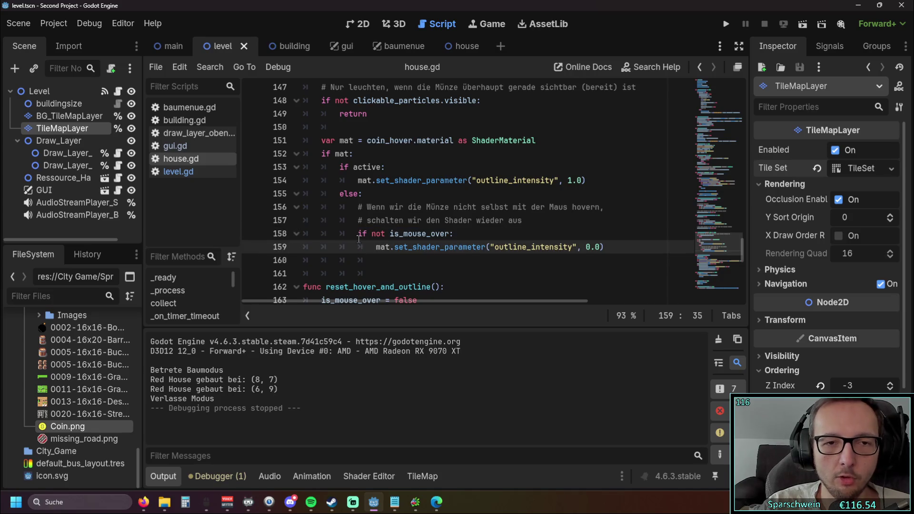
drag(390, 233, 431, 233)
click(445, 233)
click(489, 261)
key(Up)
key(ctrl+Right)
key(Right)
key(ctrl+shift+Right)
key(shift+Left)
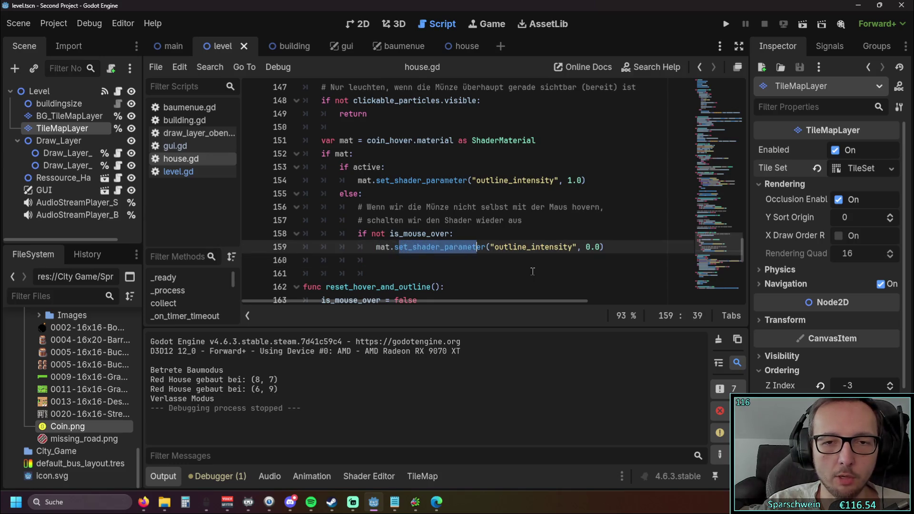
drag(586, 247, 603, 247)
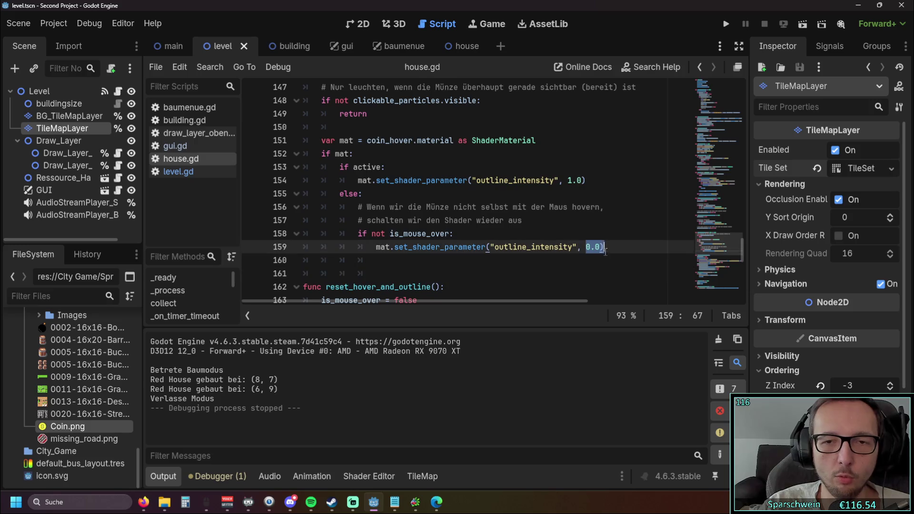
click(556, 262)
drag(532, 222, 305, 207)
click(428, 273)
drag(358, 233, 604, 252)
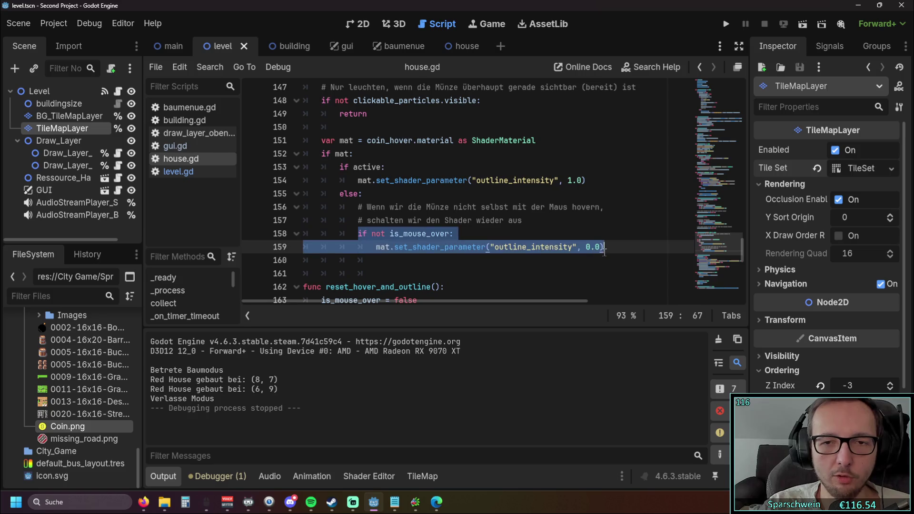
click(480, 274)
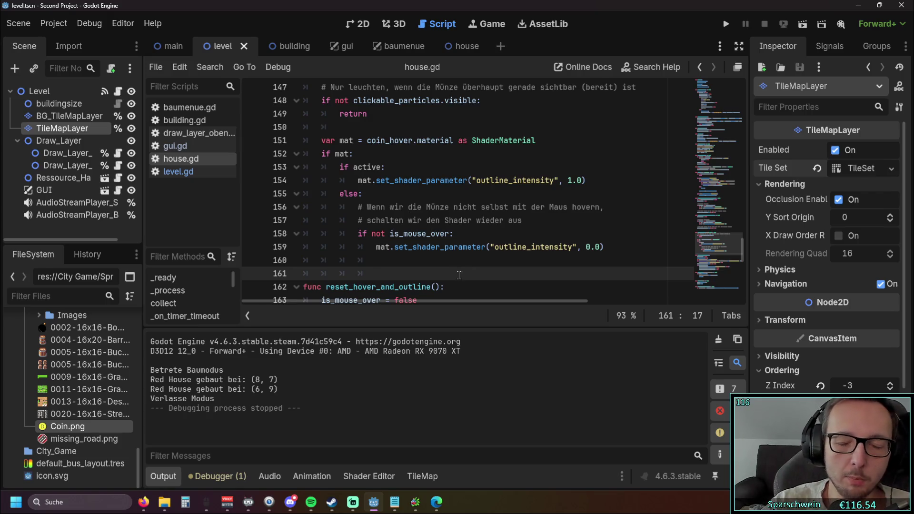
drag(609, 247, 251, 233)
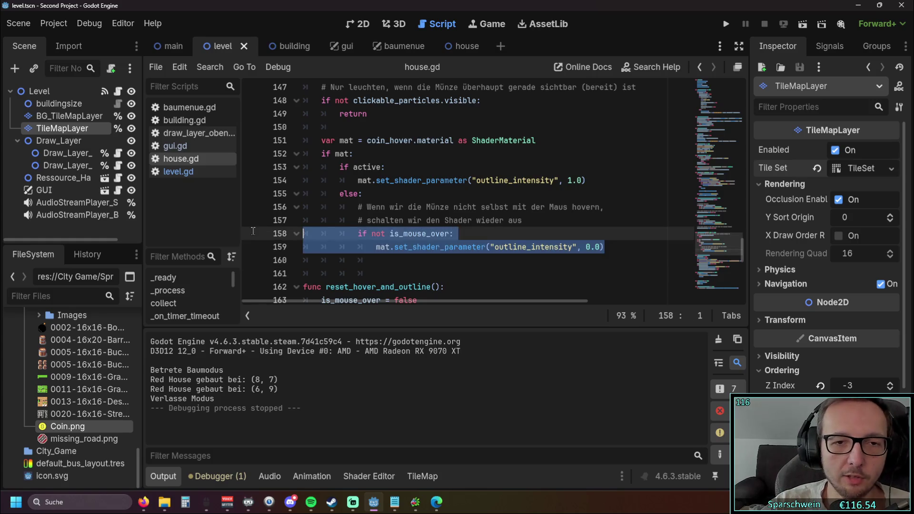
click(455, 273)
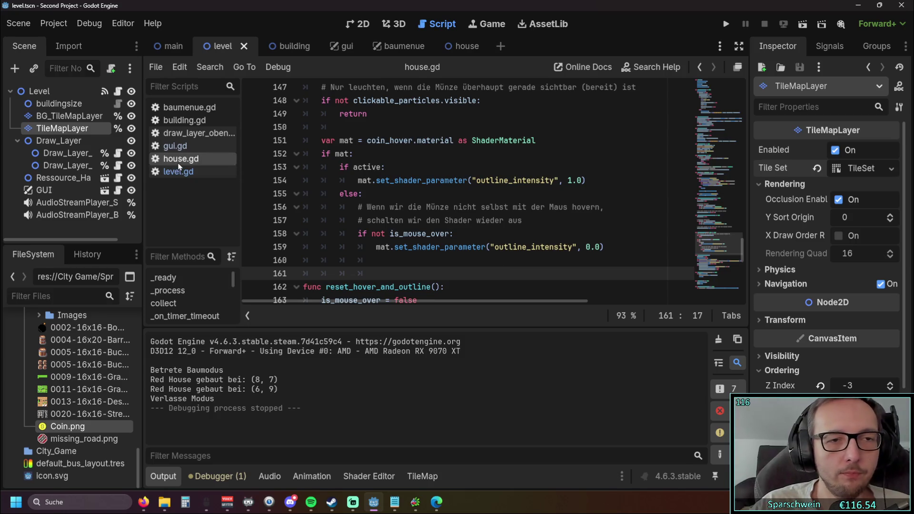
scroll(495, 257, down, 10)
scroll(490, 235, up, 1)
scroll(509, 248, down, 1)
mouse_move(483, 279)
mouse_down()
mouse_move(310, 165)
mouse_move(303, 142)
mouse_up()
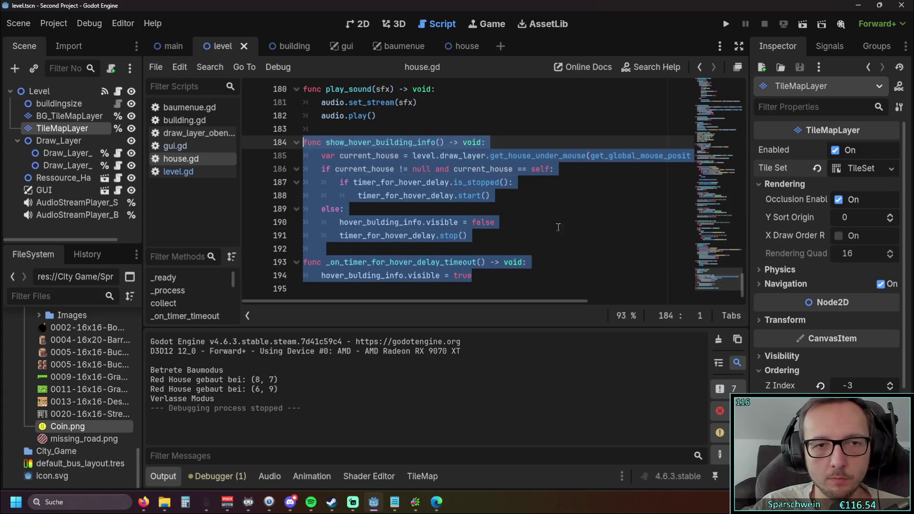
click(476, 235)
drag(741, 290, 738, 130)
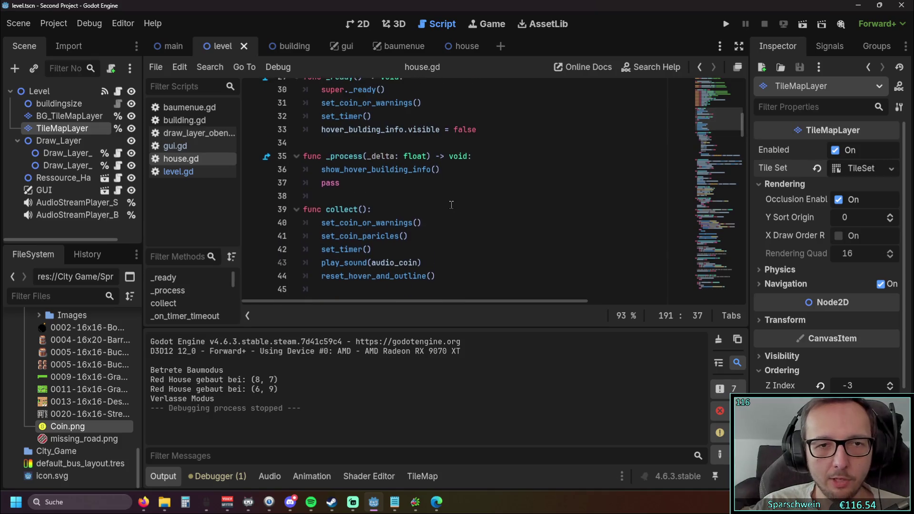
drag(440, 195, 364, 195)
click(404, 209)
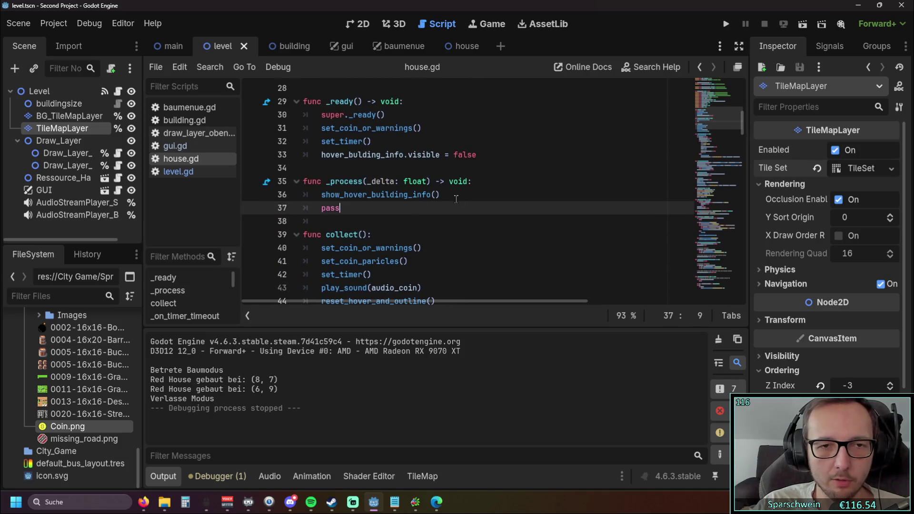
click(431, 219)
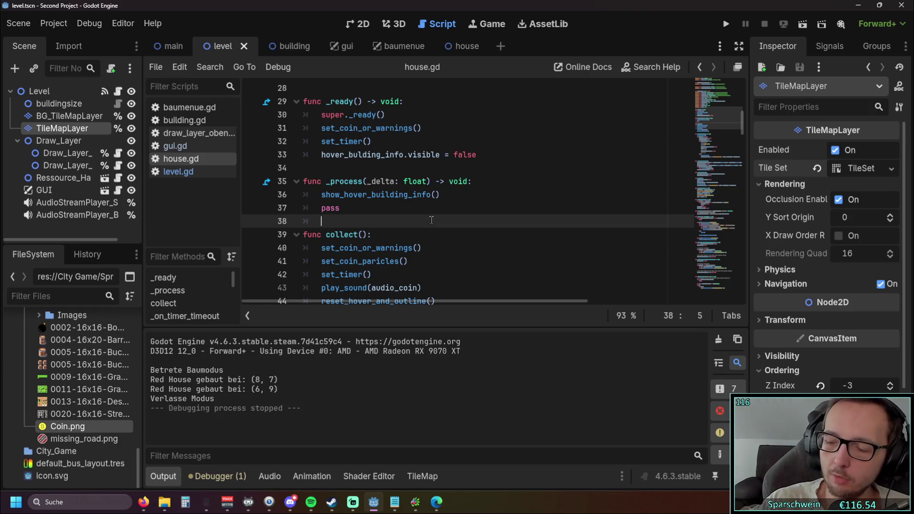
key(alt+Tab)
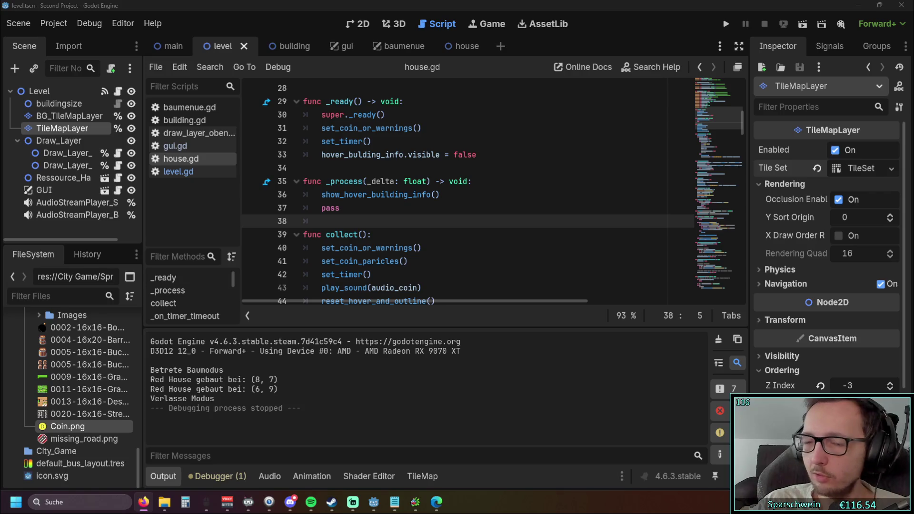
click(467, 194)
double_click(467, 194)
click(459, 219)
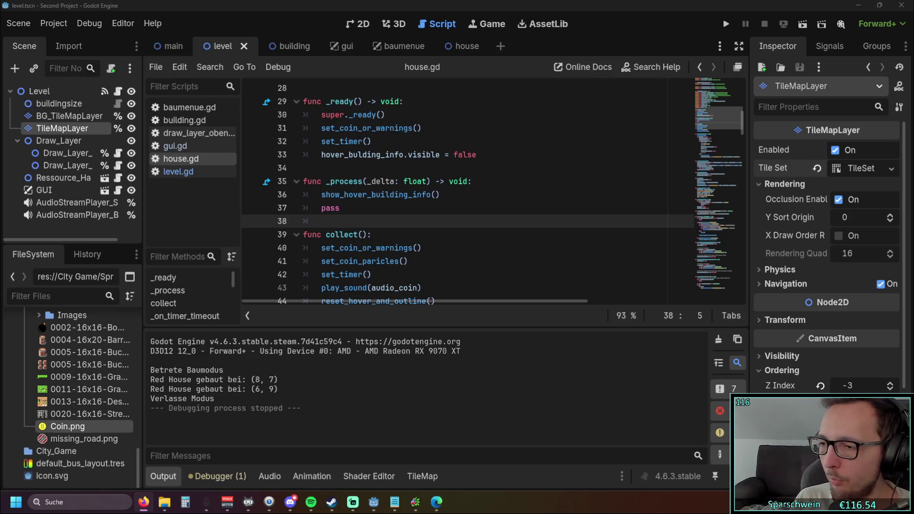
mouse_move(741, 119)
mouse_down()
mouse_move(738, 175)
mouse_move(740, 129)
mouse_up()
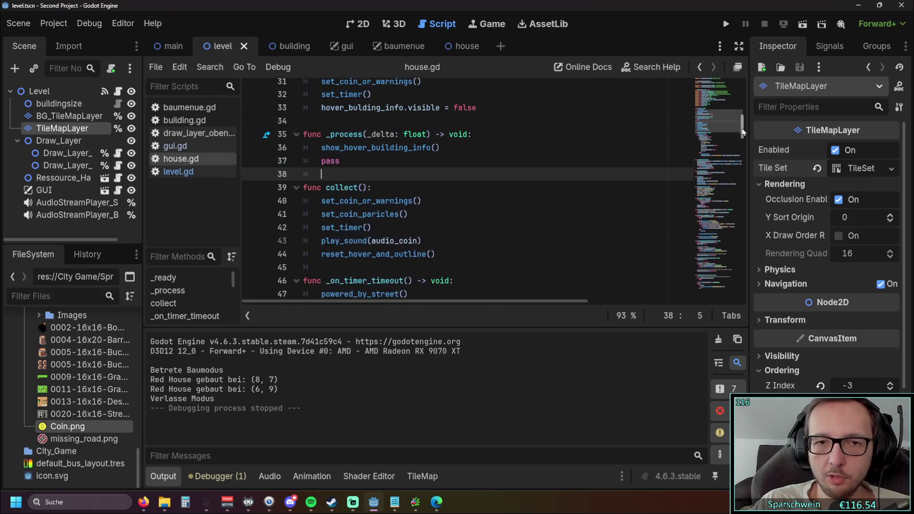
drag(440, 147, 320, 148)
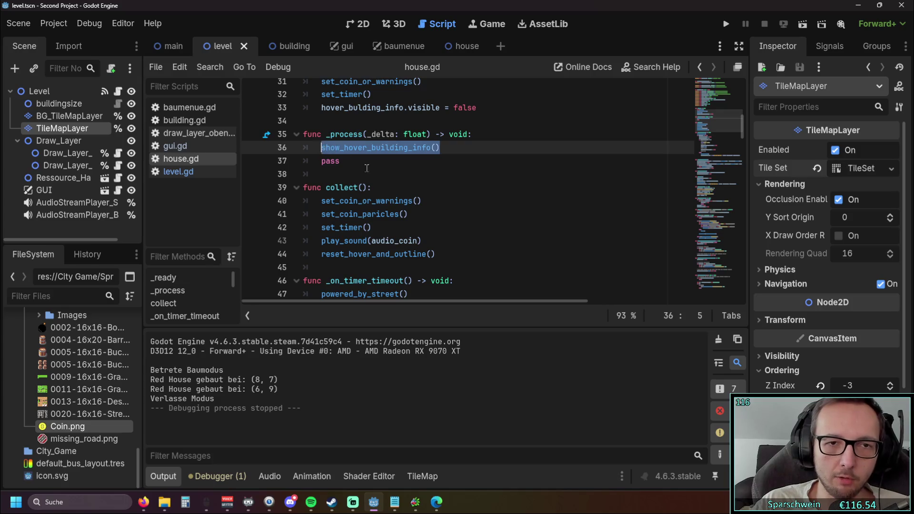
click(420, 177)
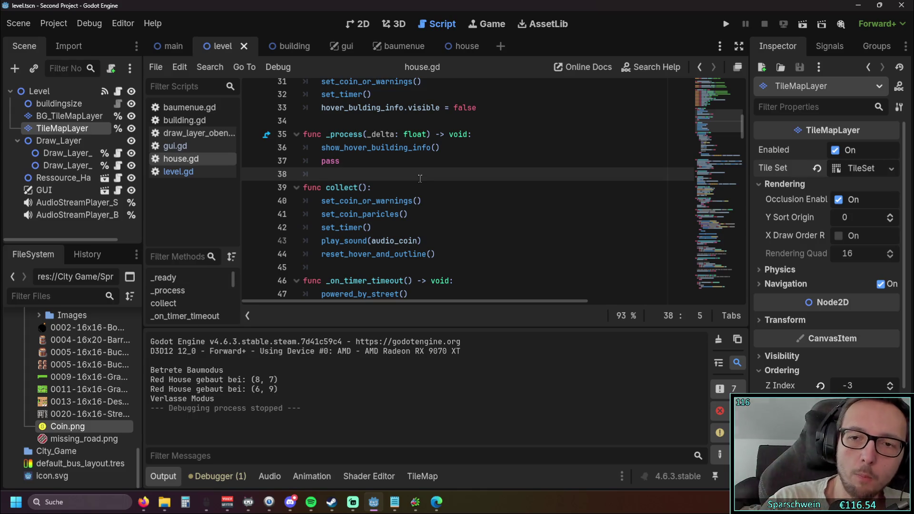
scroll(419, 191, down, 20)
scroll(621, 196, down, 20)
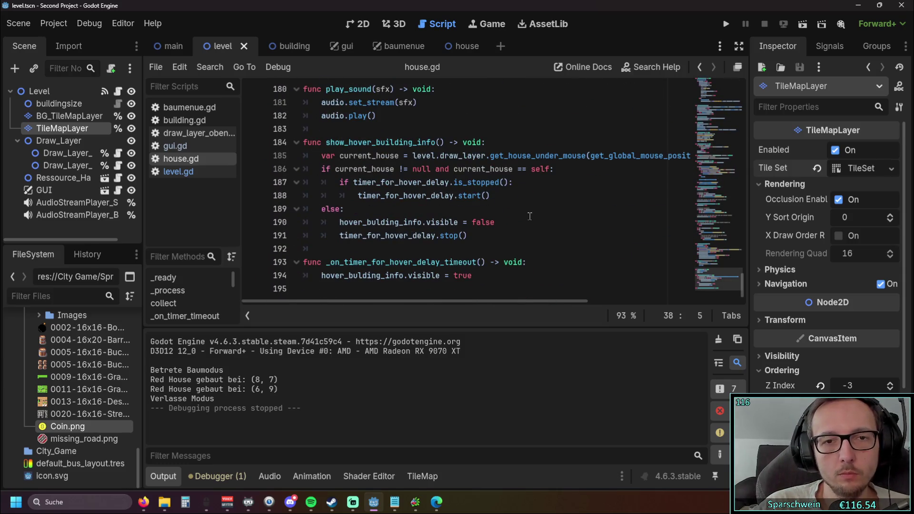
Run the project, build a Red House at (8, 8) and show its info popup.
click(725, 25)
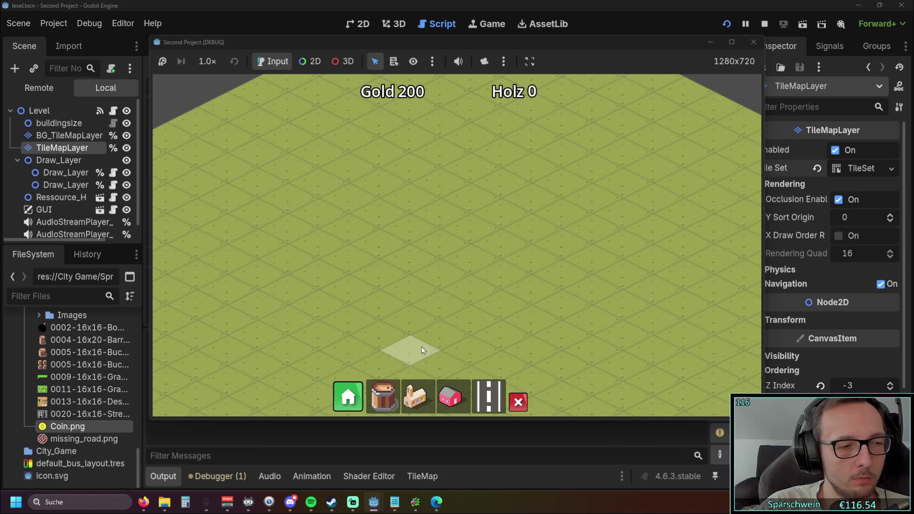
click(470, 222)
click(473, 225)
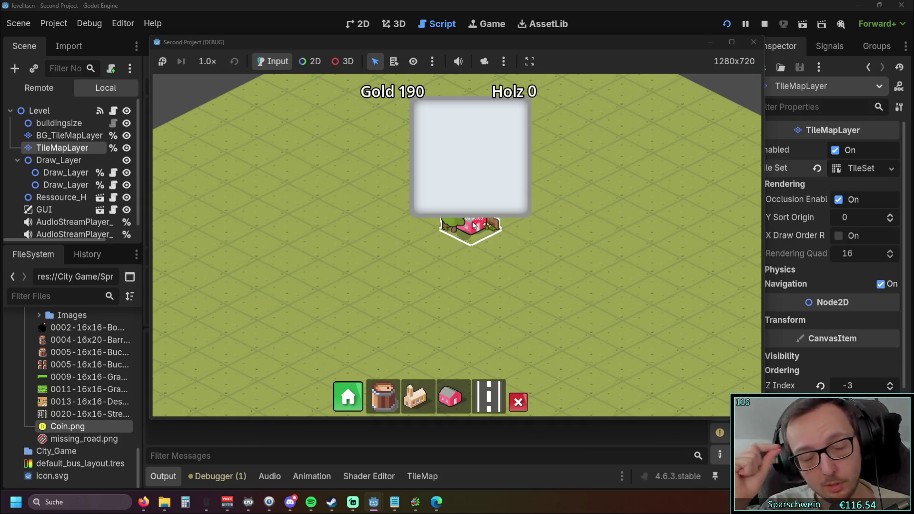
Stop the running game and switch to the main scene tab.
scroll(452, 224, down, 3)
scroll(473, 229, down, 2)
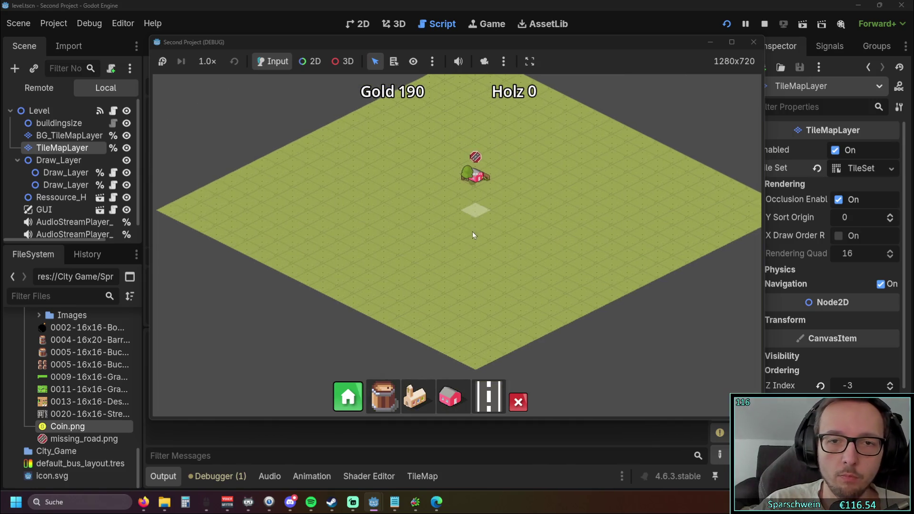
scroll(444, 247, up, 2)
scroll(457, 282, down, 1)
scroll(458, 215, up, 1)
scroll(443, 271, down, 1)
scroll(430, 327, up, 1)
scroll(430, 352, down, 1)
scroll(429, 374, up, 1)
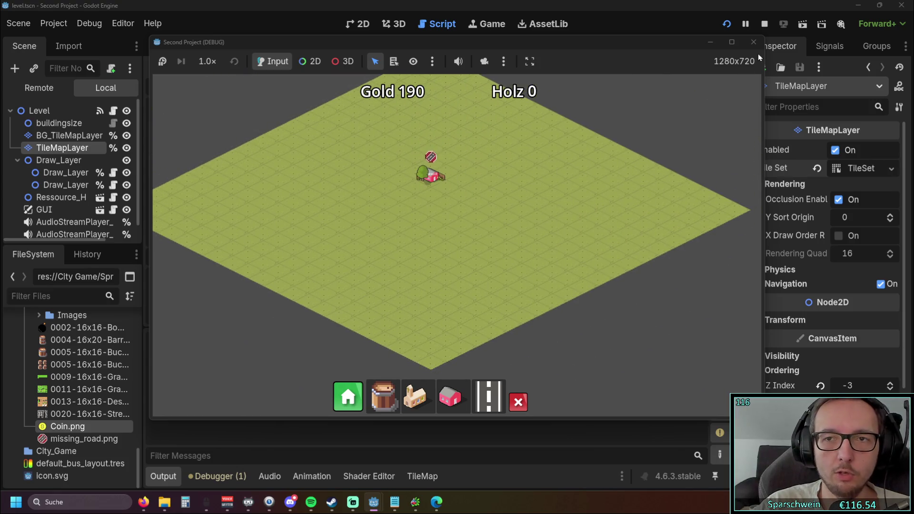
click(754, 42)
click(172, 45)
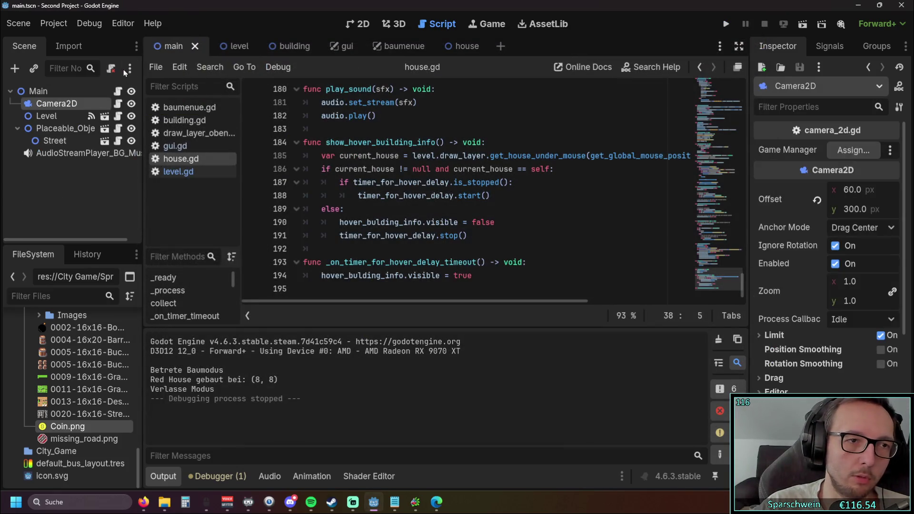
Revert Camera2D's Offset to (0, 0) in the Inspector and run the game again.
scroll(649, 214, up, 20)
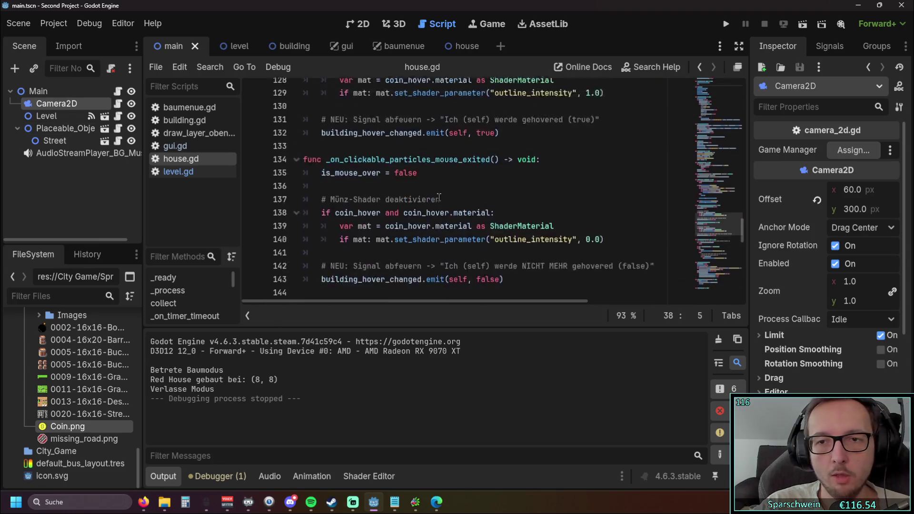
drag(742, 205, 746, 79)
scroll(789, 286, down, 3)
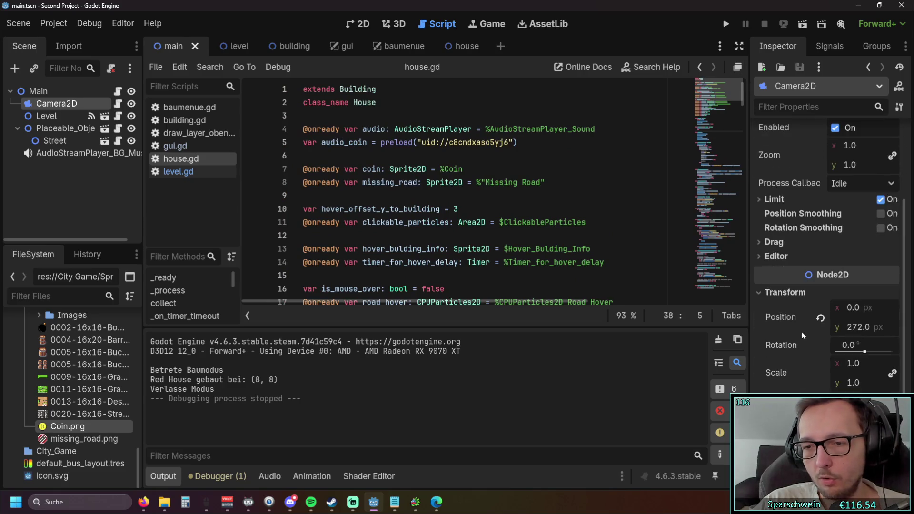
scroll(790, 347, up, 3)
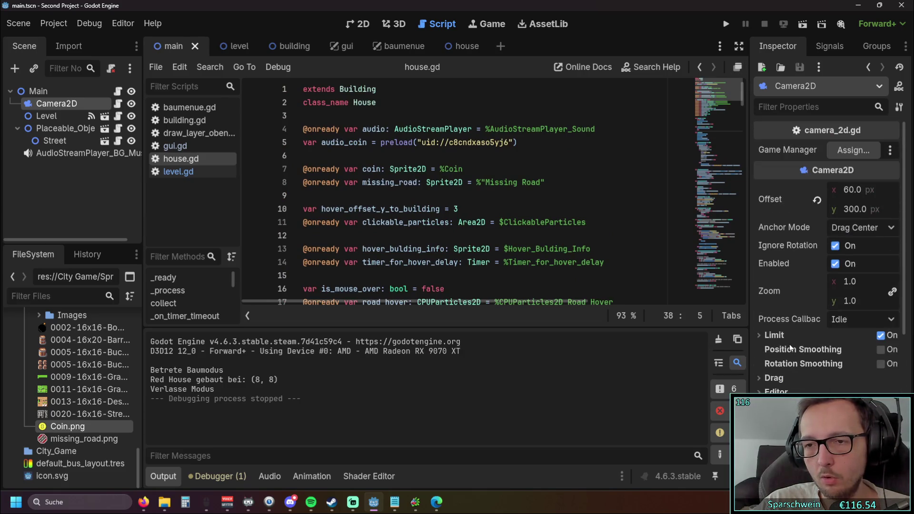
click(817, 200)
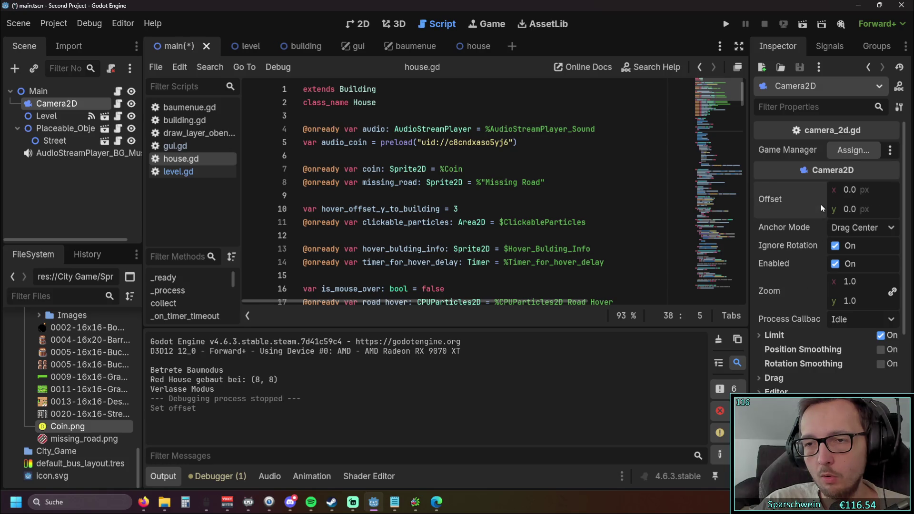
click(725, 23)
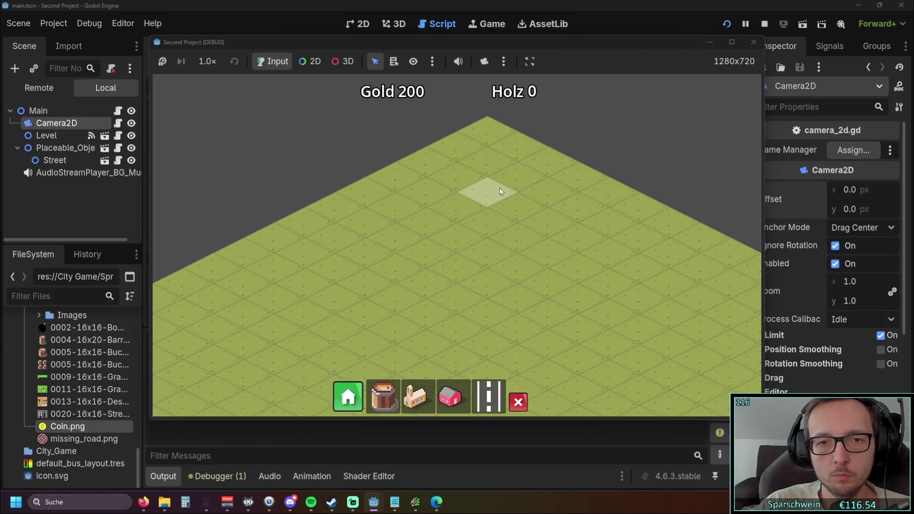
Build a few more red houses beside the row and pan across the map.
scroll(470, 297, down, 3)
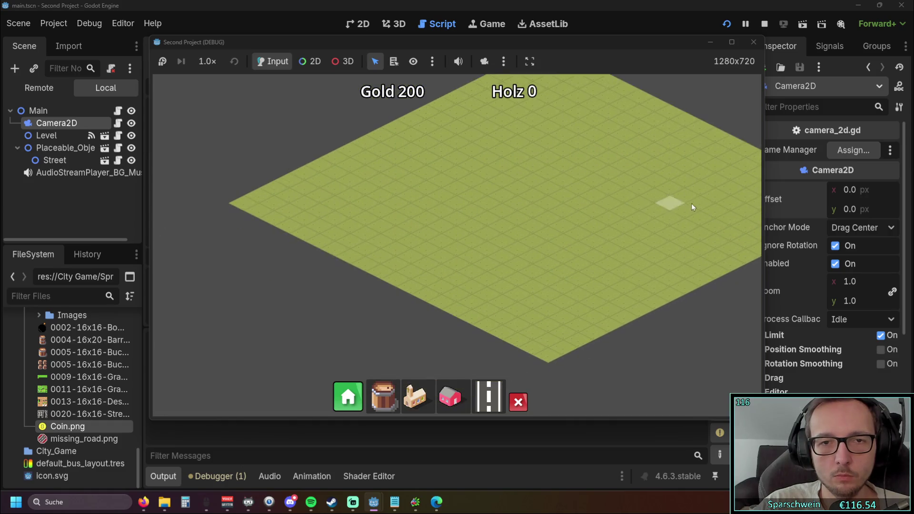
scroll(452, 291, up, 1)
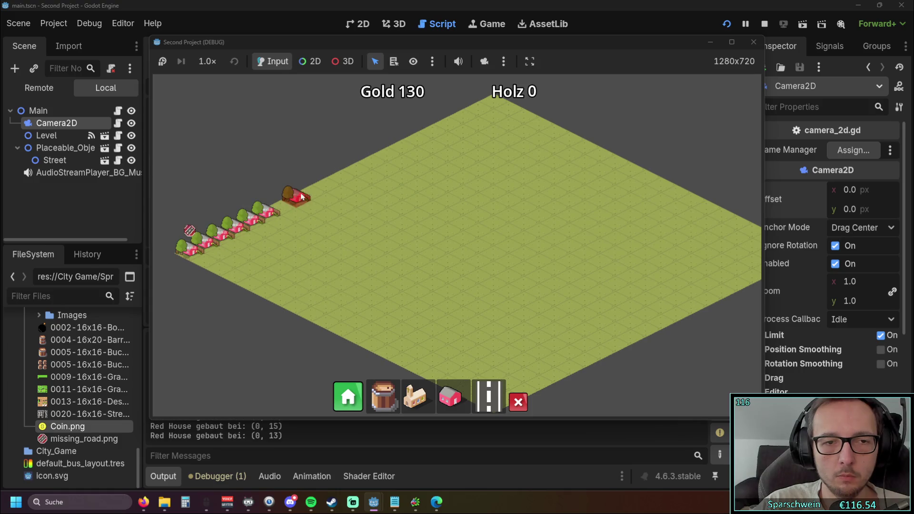
click(339, 180)
click(350, 177)
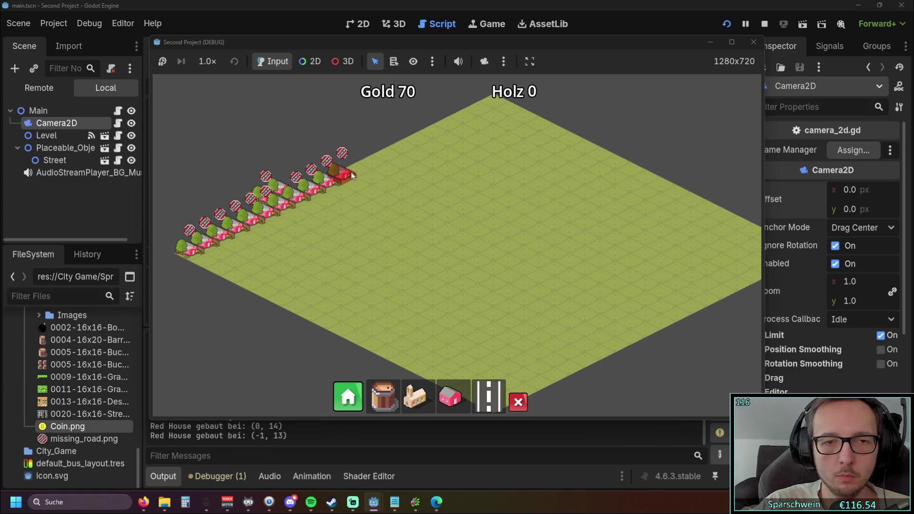
drag(459, 120, 491, 113)
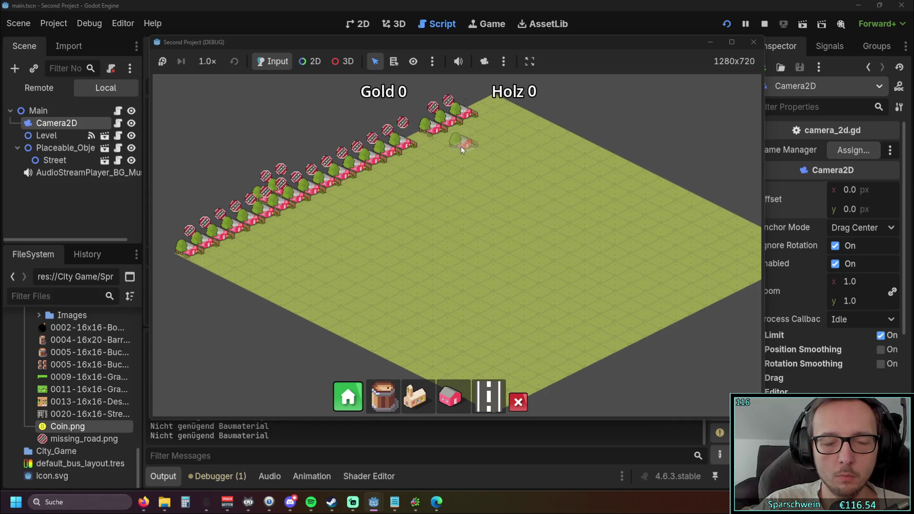
scroll(503, 247, up, 3)
scroll(504, 247, down, 4)
mouse_move(484, 247)
mouse_down()
mouse_move(450, 188)
mouse_move(461, 236)
mouse_up()
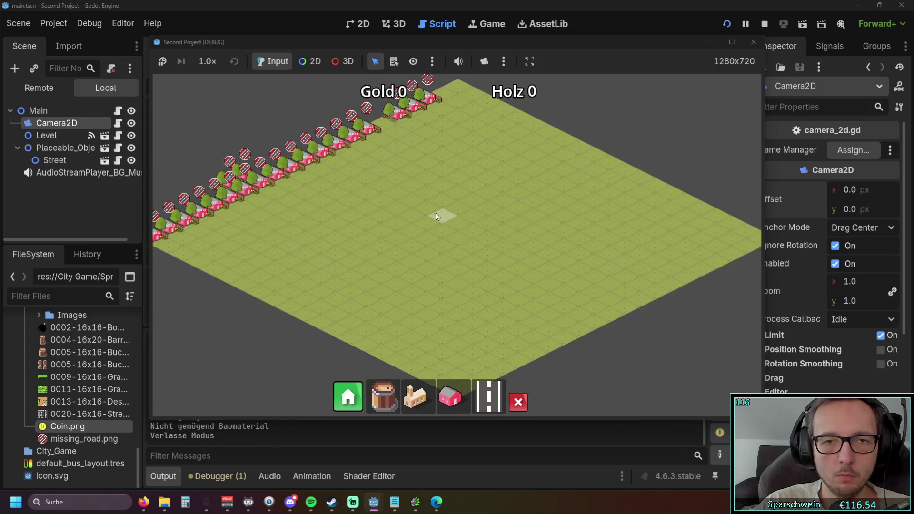
Restart the game and build a long diagonal row of red houses, dropping Gold to 0.
click(751, 43)
click(726, 24)
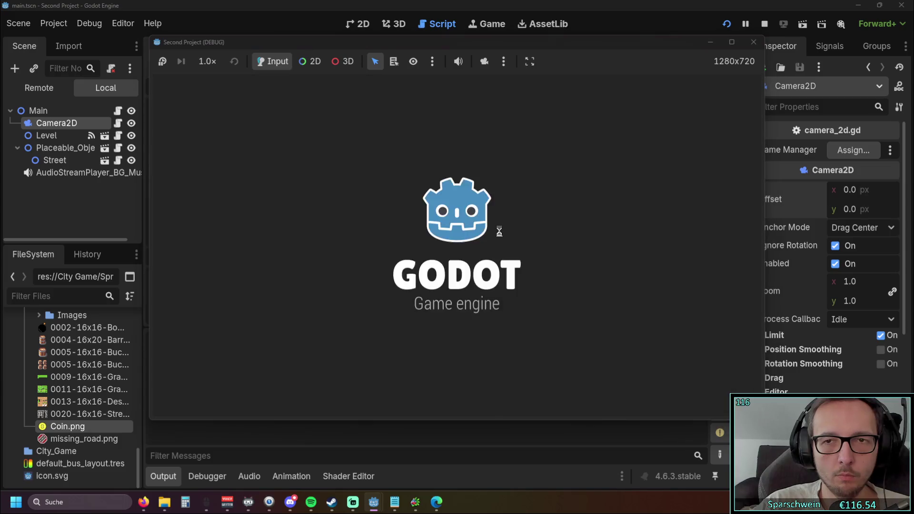
scroll(381, 224, down, 3)
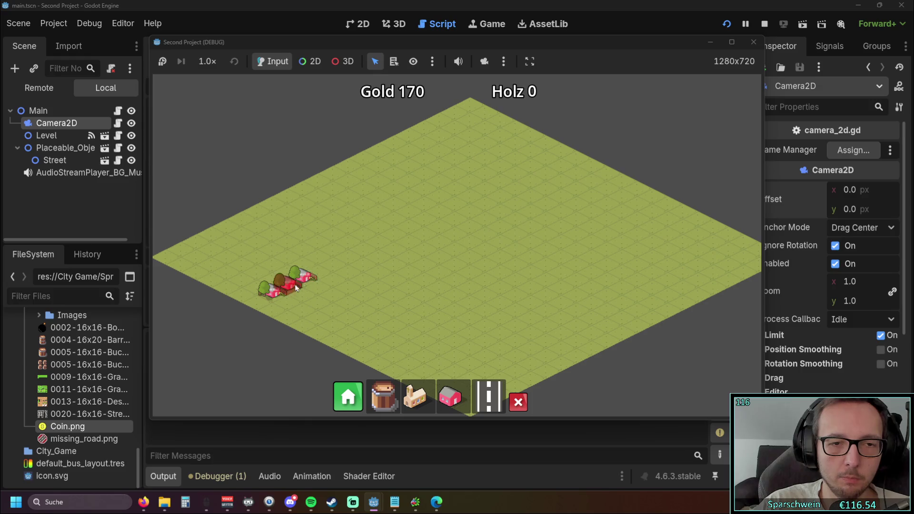
mouse_move(344, 261)
mouse_down()
mouse_move(533, 165)
mouse_move(552, 157)
mouse_move(561, 176)
mouse_up()
right_click(562, 178)
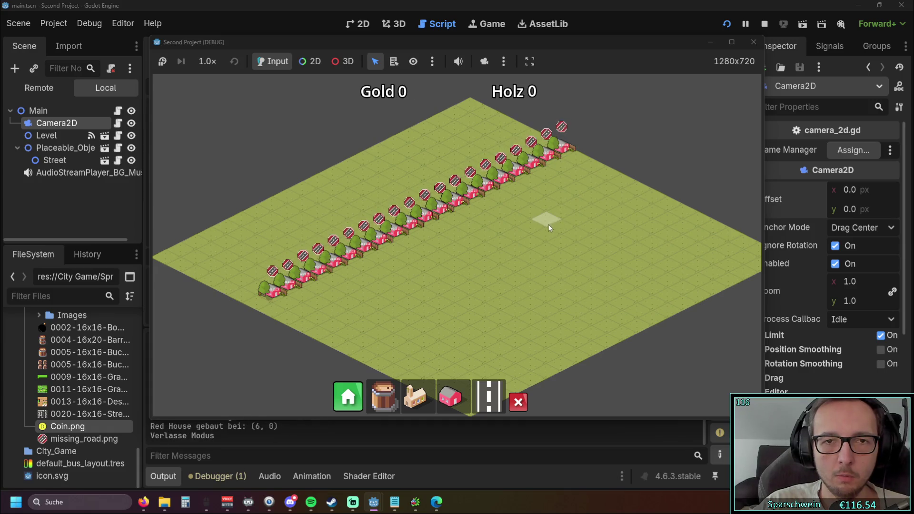
Pan and zoom the game view along the row of houses.
key(Down)
key(Right)
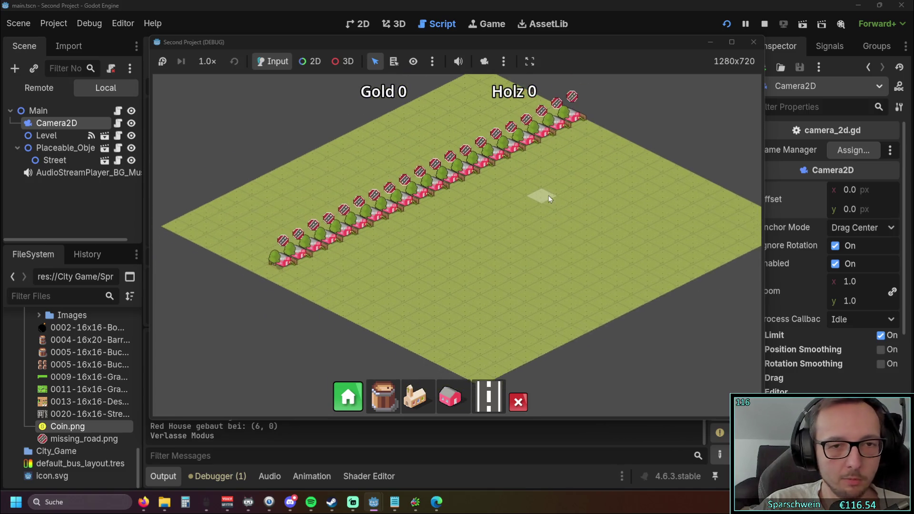
scroll(468, 213, up, 2)
scroll(469, 216, up, 2)
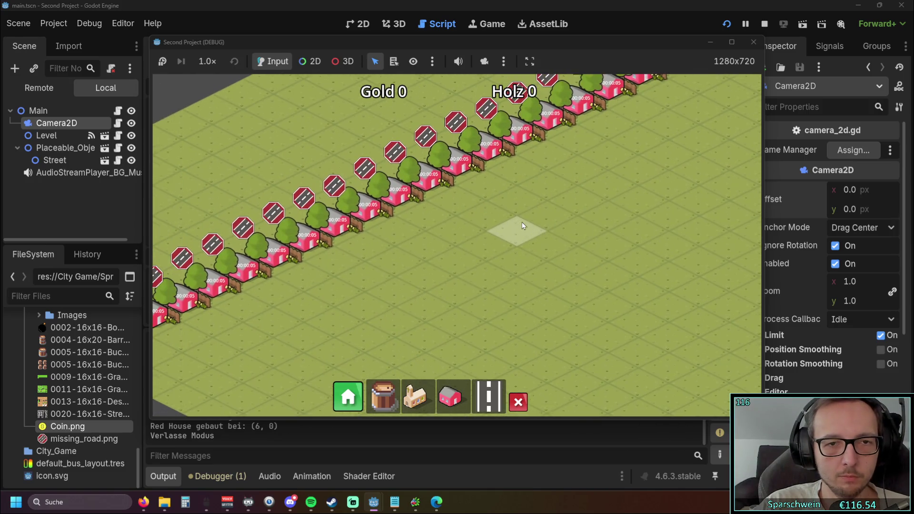
key(Up)
key(Right)
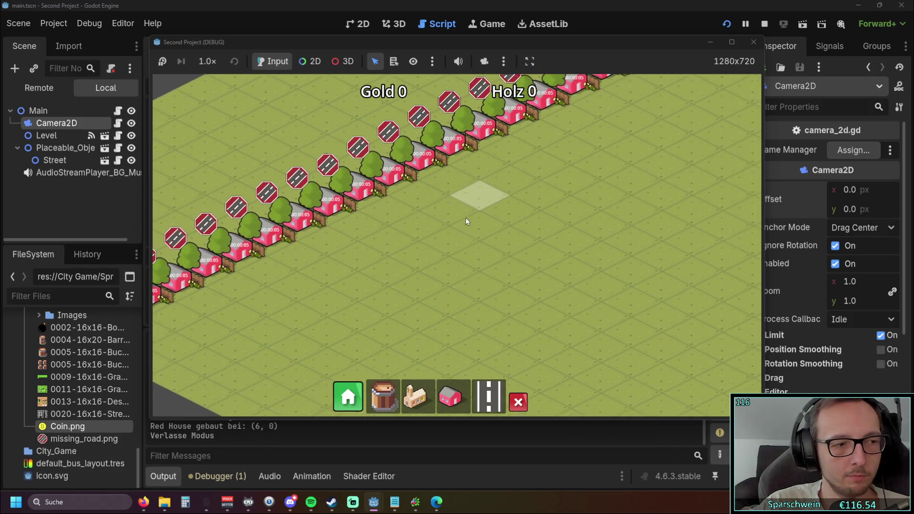
key(Right)
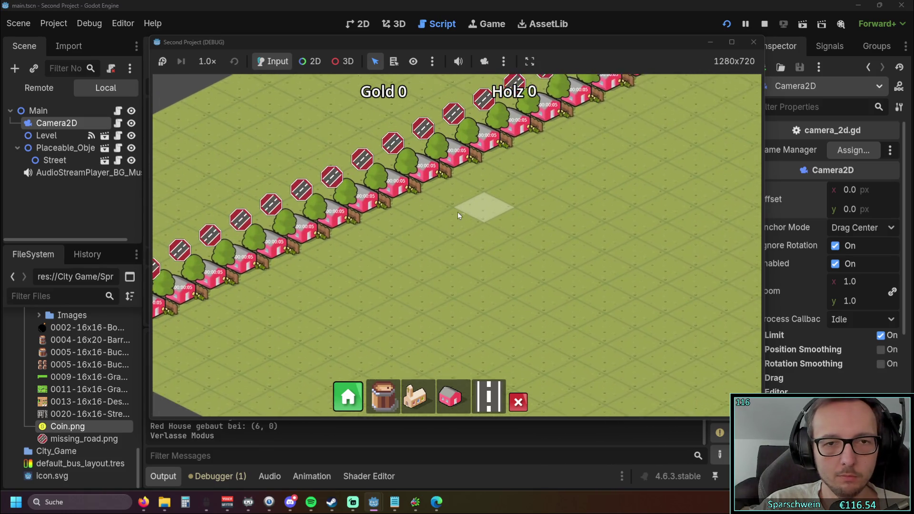
key(Up)
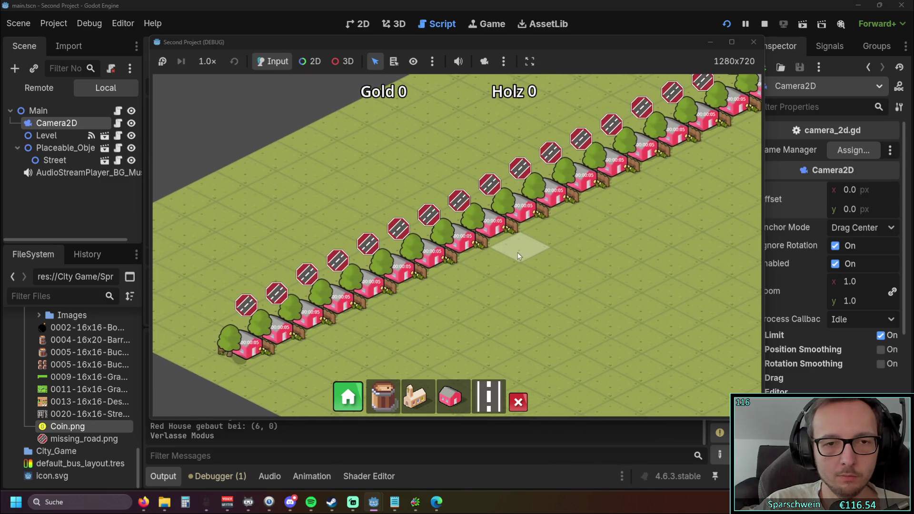
key(Up)
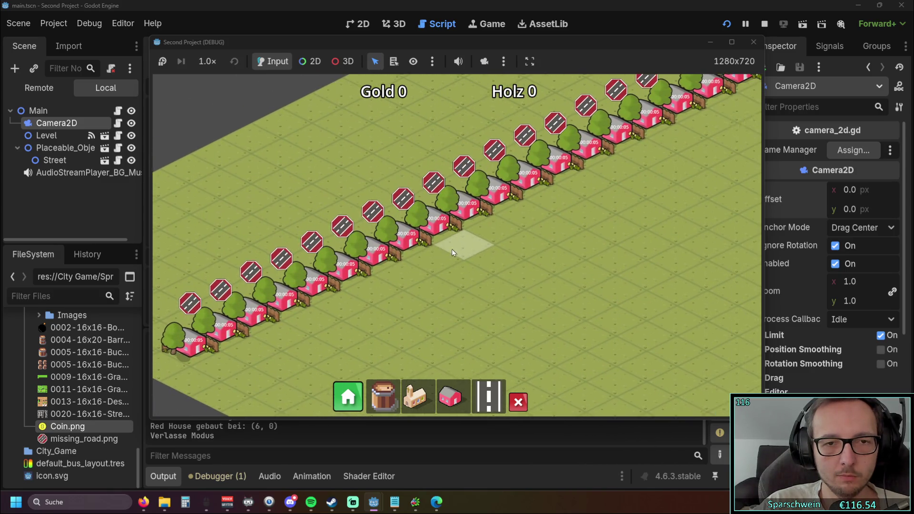
scroll(535, 255, down, 2)
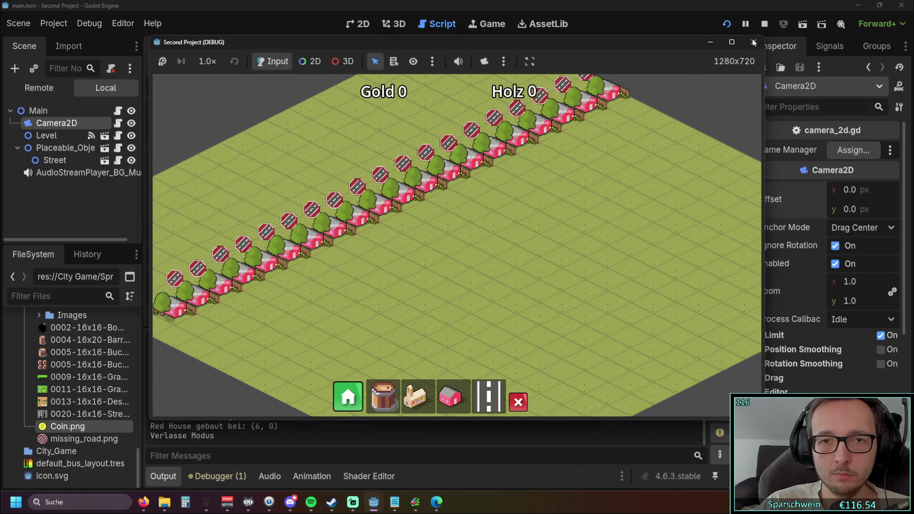
Stop the game with F8 and scroll house.gd back to the hover code.
key(F8)
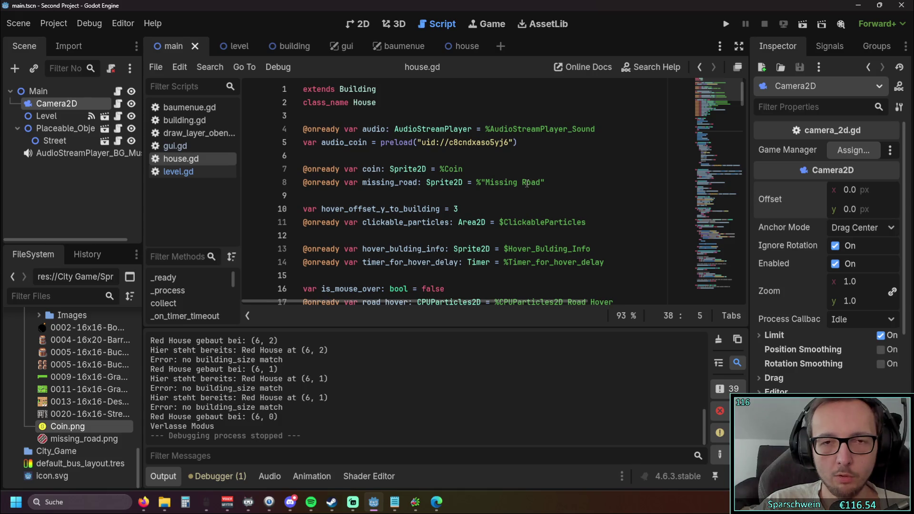
scroll(526, 183, down, 20)
scroll(526, 172, down, 16)
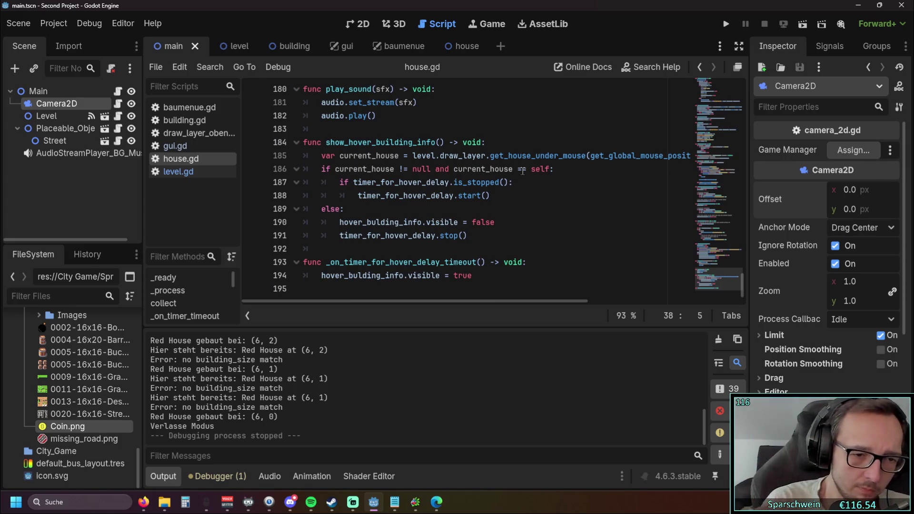
Cycle through the Audio, Debugger and Animation bottom panels, ending on the Output log.
click(269, 476)
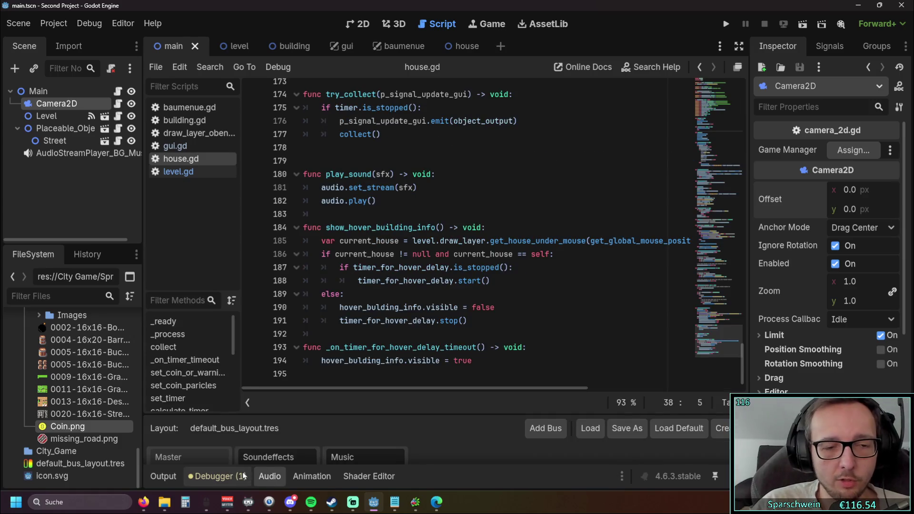
click(246, 476)
click(316, 477)
click(219, 476)
click(293, 481)
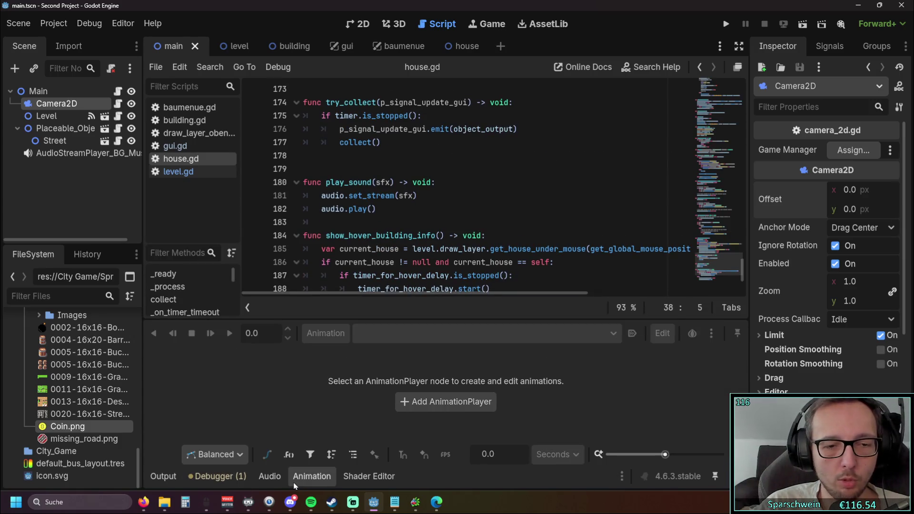
click(204, 477)
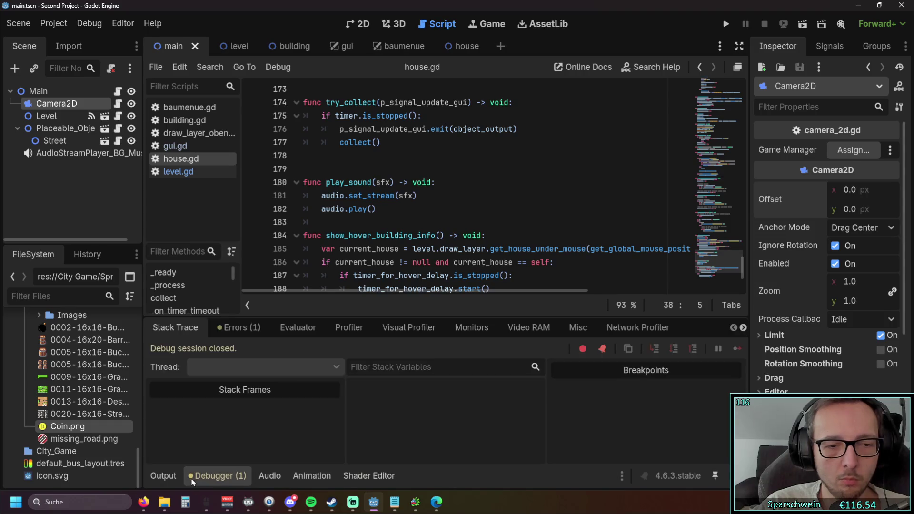
click(160, 480)
Collapse the 9 Patch and Sprites folders in the FileSystem dock.
scroll(476, 190, up, 15)
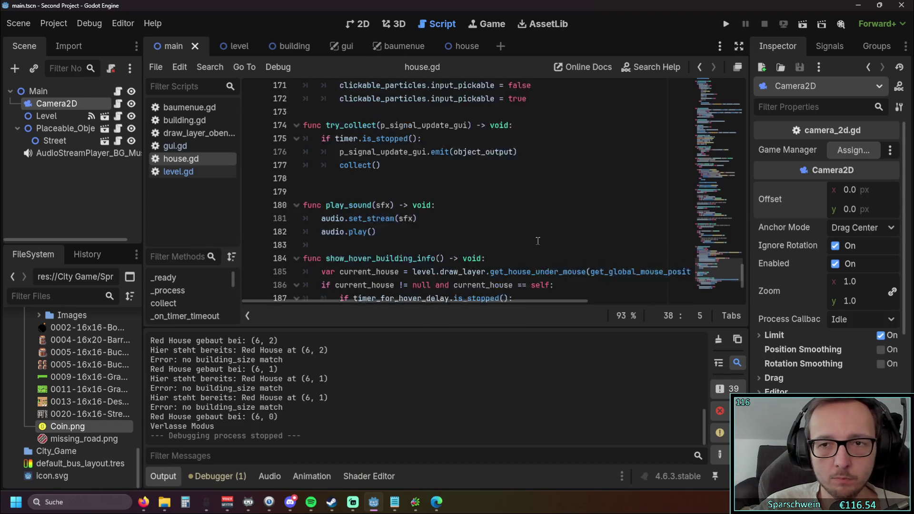
drag(742, 233, 755, 102)
scroll(563, 98, up, 3)
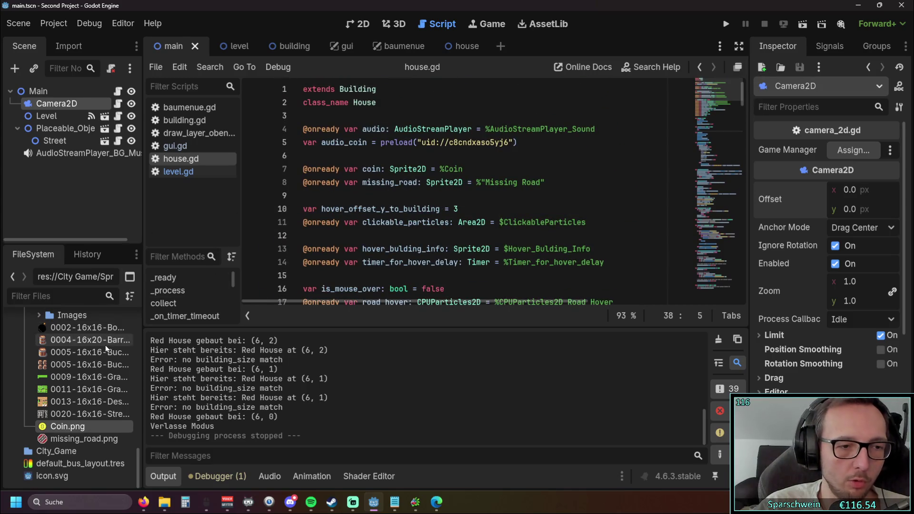
scroll(96, 364, up, 10)
click(46, 468)
click(24, 419)
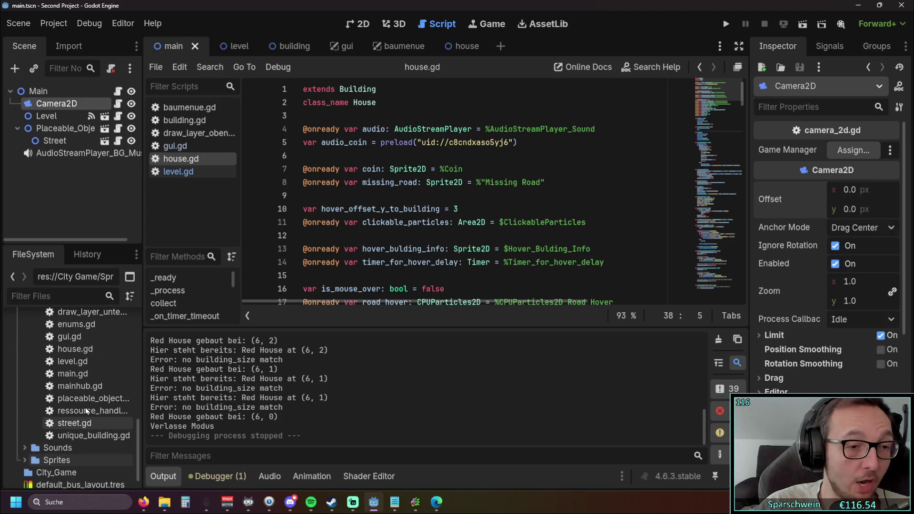
scroll(98, 411, up, 1)
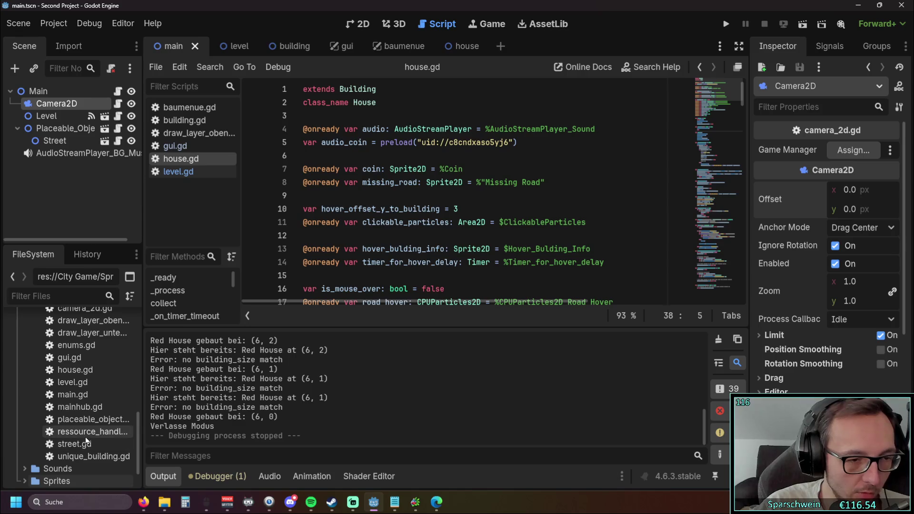
scroll(85, 434, up, 3)
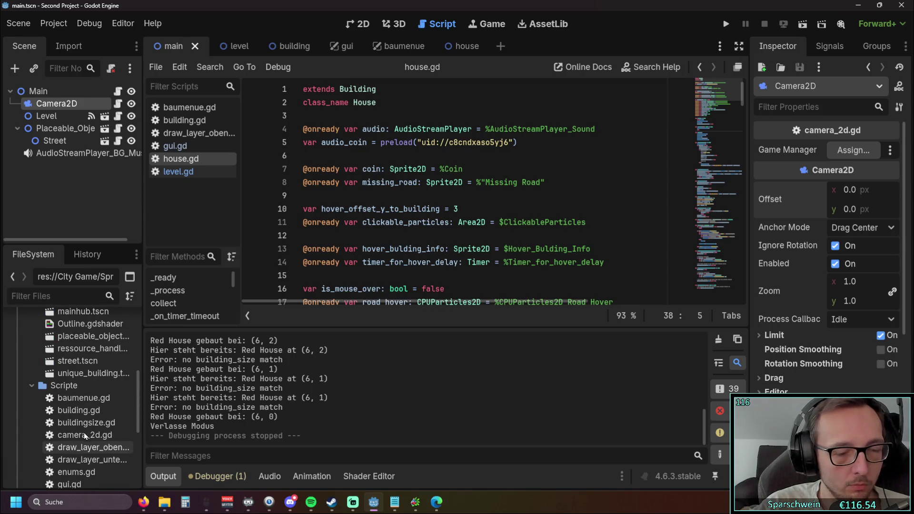
scroll(77, 429, down, 3)
scroll(78, 424, up, 2)
scroll(78, 424, down, 2)
scroll(81, 423, up, 2)
scroll(84, 420, up, 2)
scroll(84, 421, down, 2)
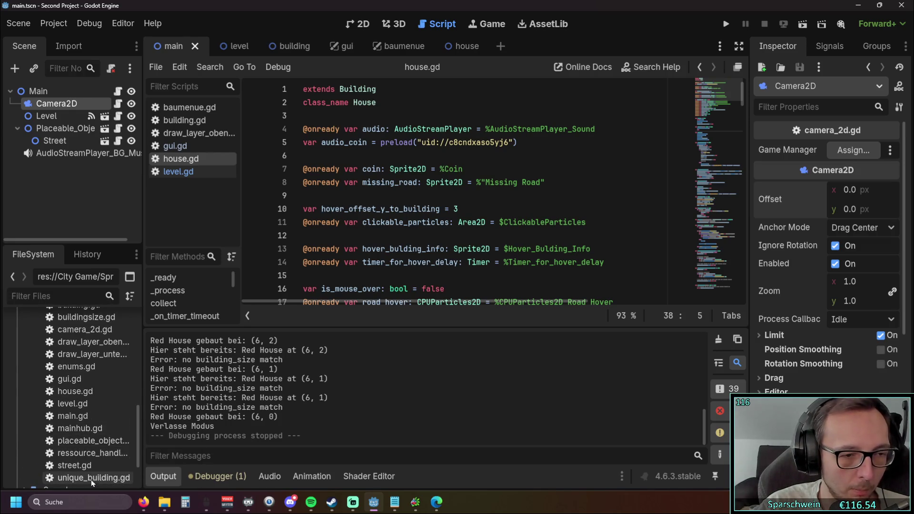
Open ressource_handle.gd, check the starting gold = 200, and run the game.
double_click(91, 454)
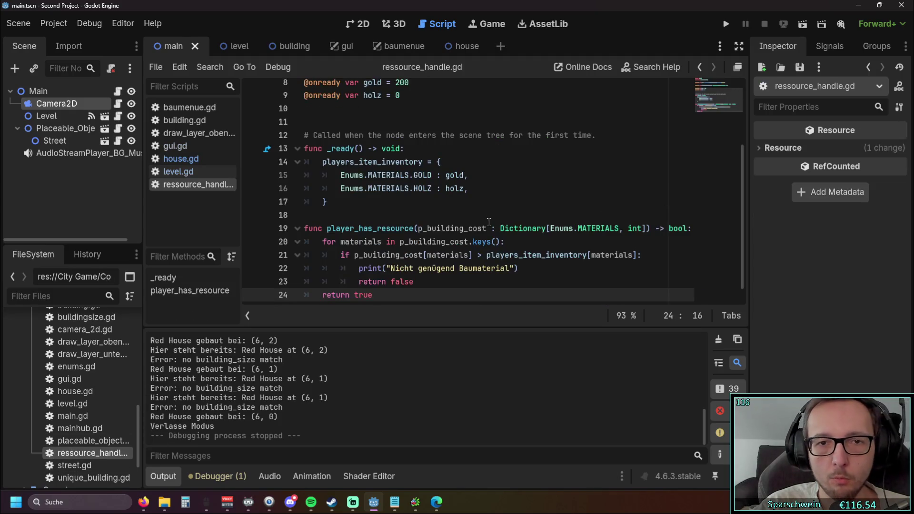
scroll(503, 220, up, 4)
click(409, 184)
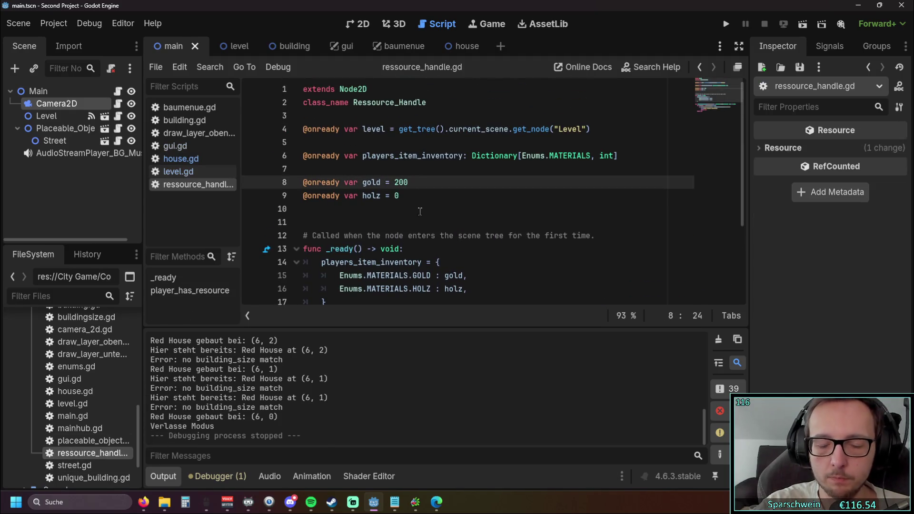
text(0)
click(419, 209)
click(725, 23)
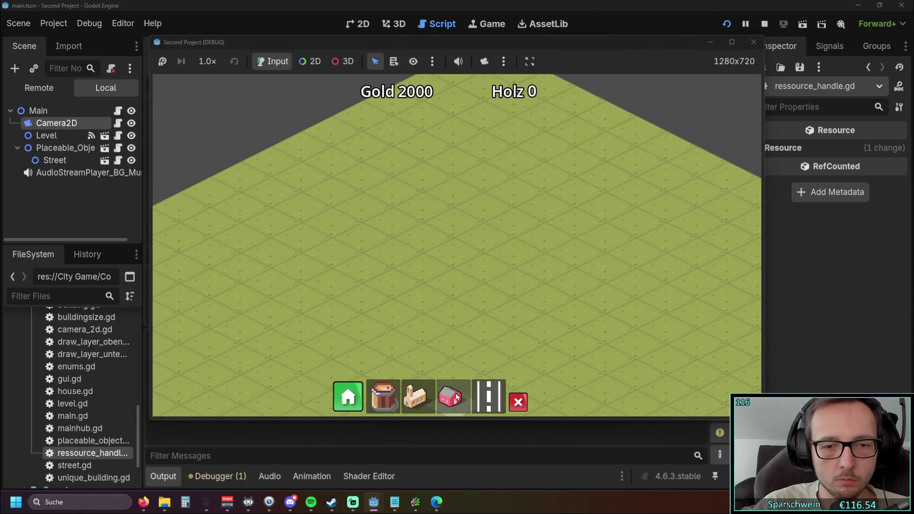
Select the red house and build another diagonal row of houses.
click(456, 397)
scroll(437, 239, down, 3)
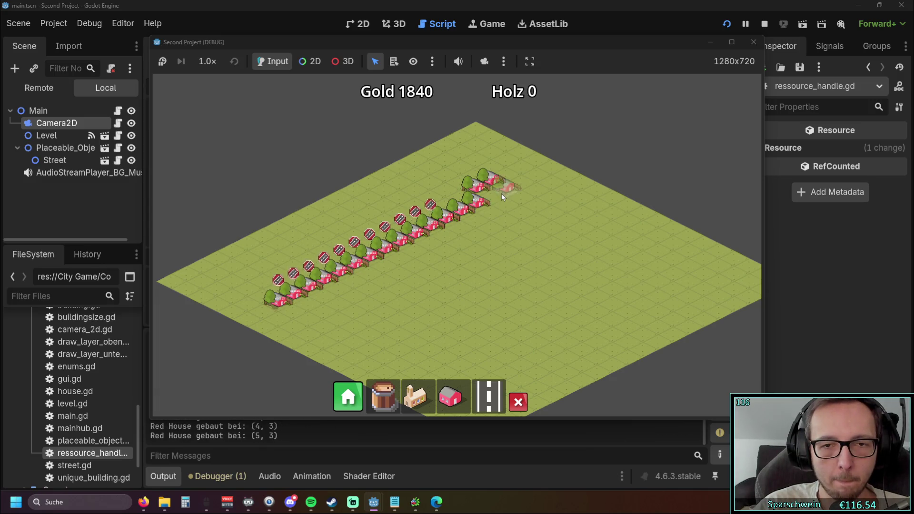
mouse_move(447, 236)
mouse_down()
mouse_move(302, 312)
mouse_move(509, 222)
mouse_move(553, 217)
mouse_move(330, 325)
mouse_move(372, 339)
mouse_move(463, 289)
mouse_move(542, 262)
mouse_move(539, 276)
mouse_up()
right_click(539, 272)
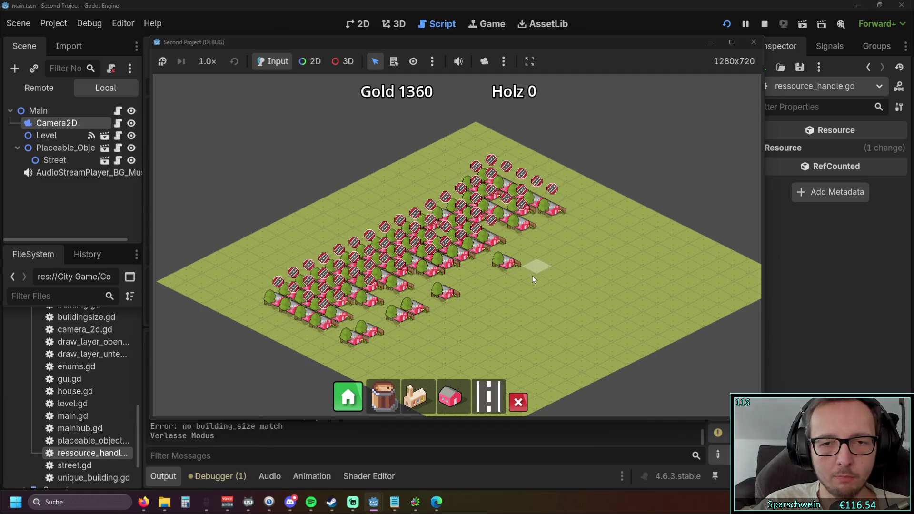
Pan across the city's house rows with WASD, then stop the game.
key(d)
key(s)
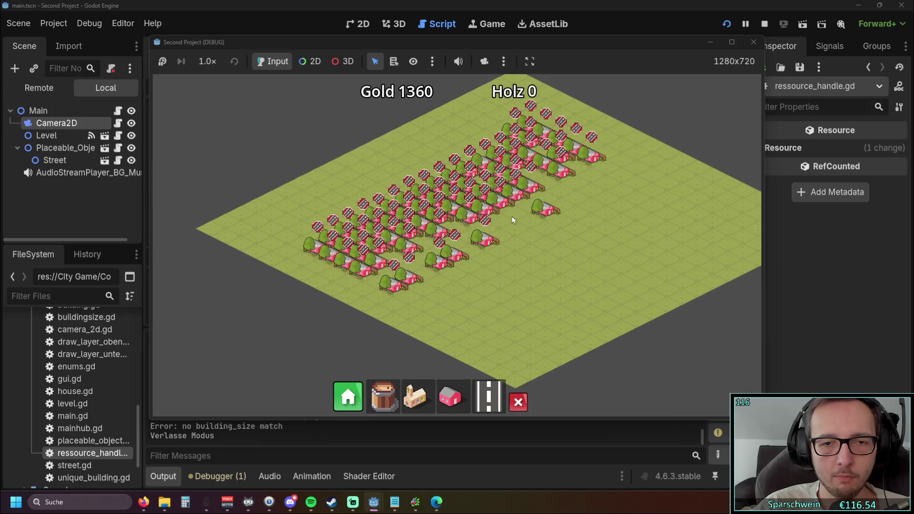
key(w)
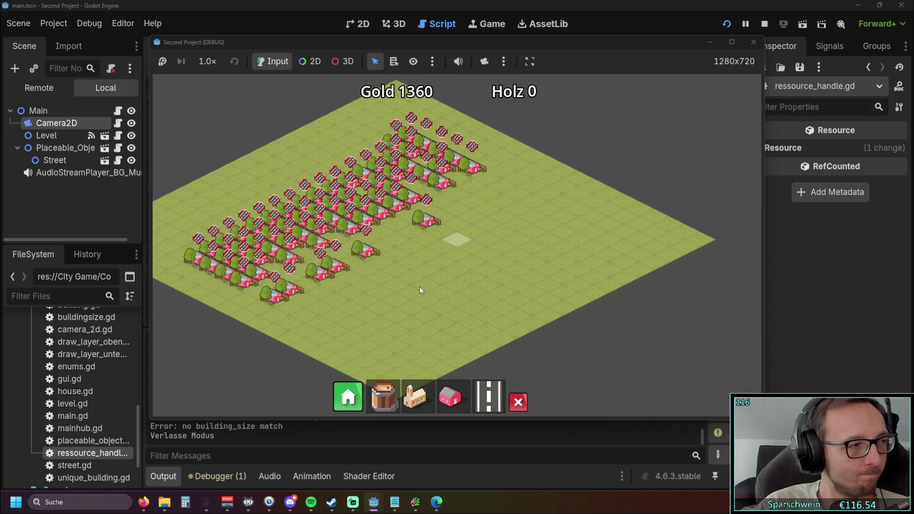
key(a)
key(w)
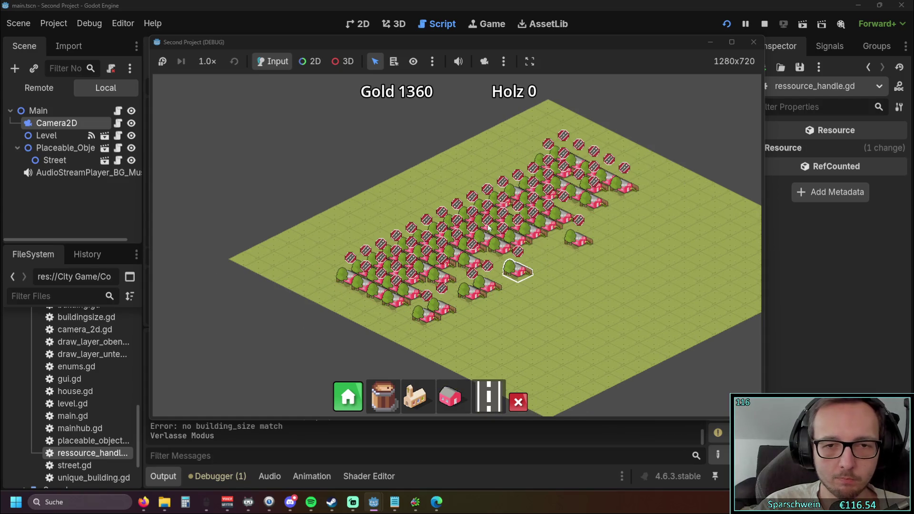
key(d)
key(d)
key(d)
key(s)
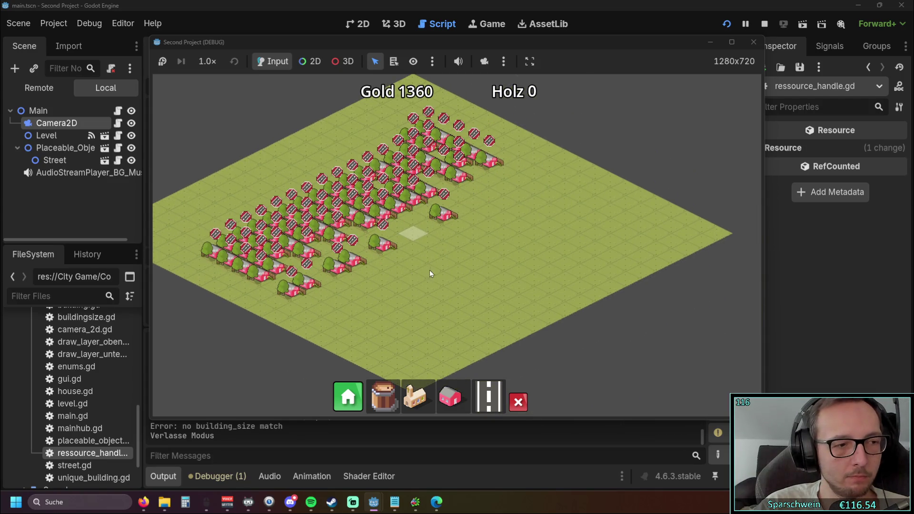
key(a)
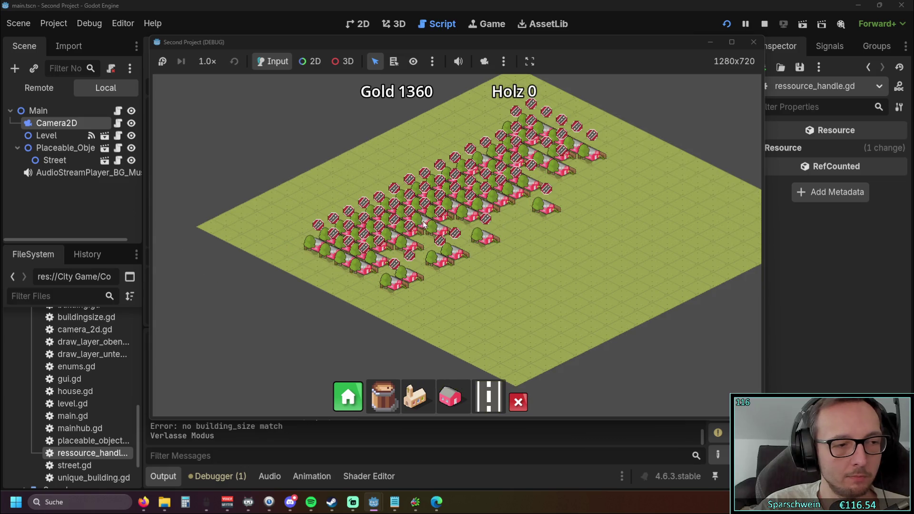
key(d)
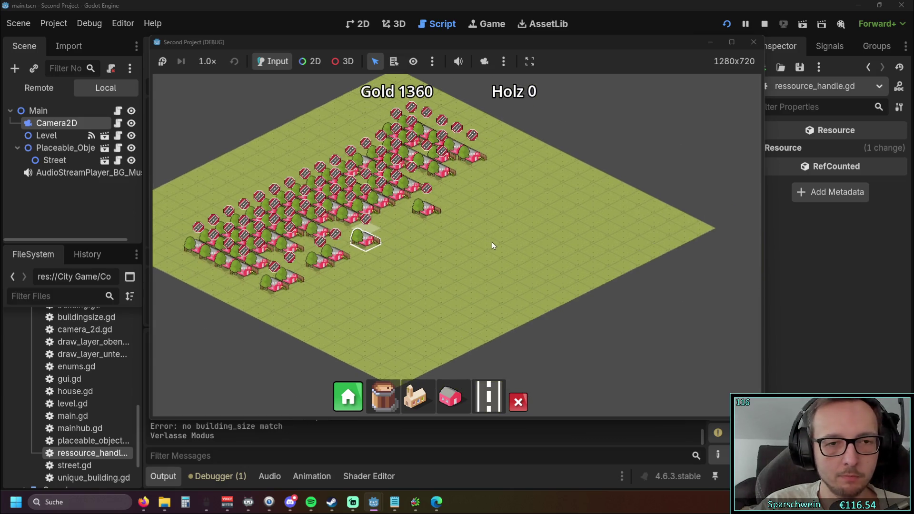
key(a)
key(d)
key(d)
key(d)
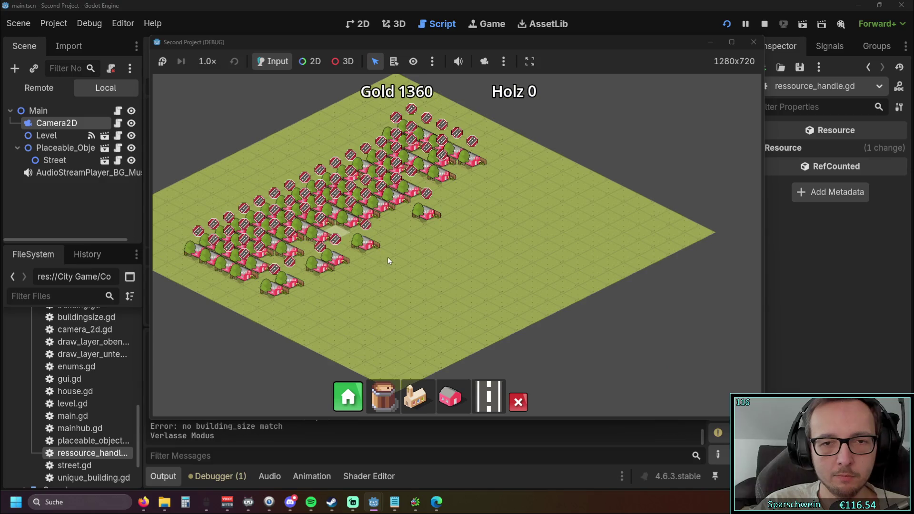
key(a)
click(746, 44)
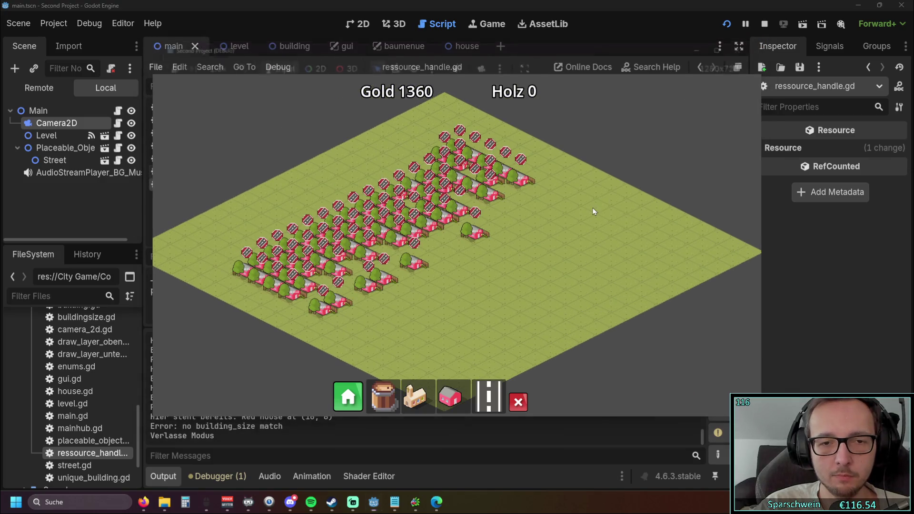
key(F8)
Delete the show_hover_building_info() call on line 36 of house.gd and rerun the game.
scroll(580, 209, down, 3)
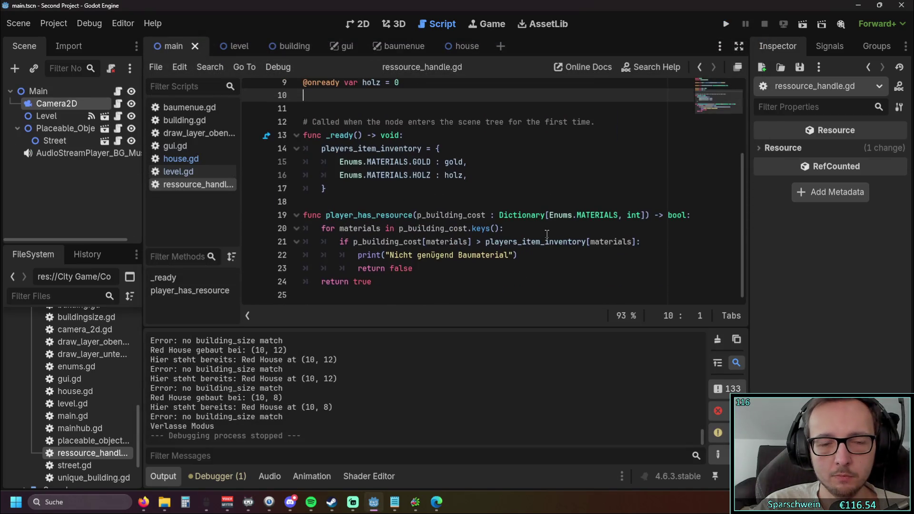
click(181, 158)
mouse_move(743, 97)
mouse_down()
mouse_move(743, 129)
mouse_move(740, 114)
mouse_up()
drag(443, 169, 284, 168)
key(BackSpace)
key(BackSpace)
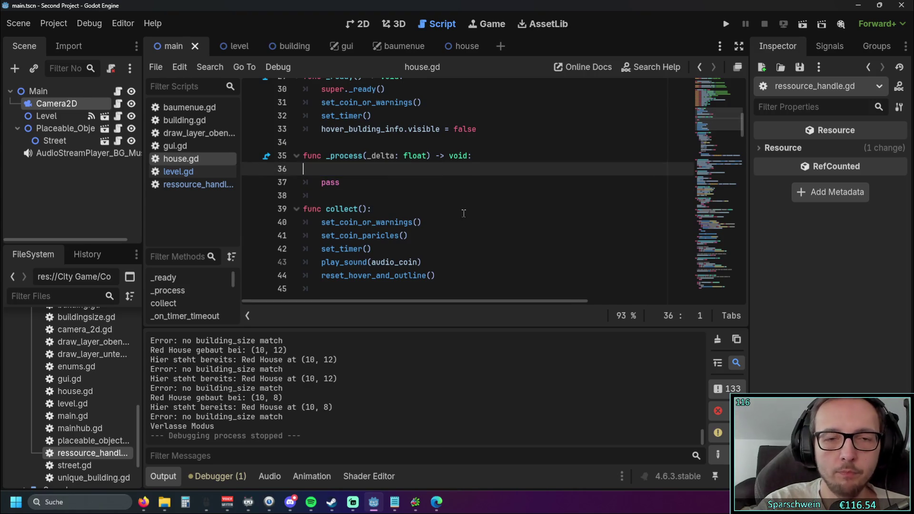
click(724, 26)
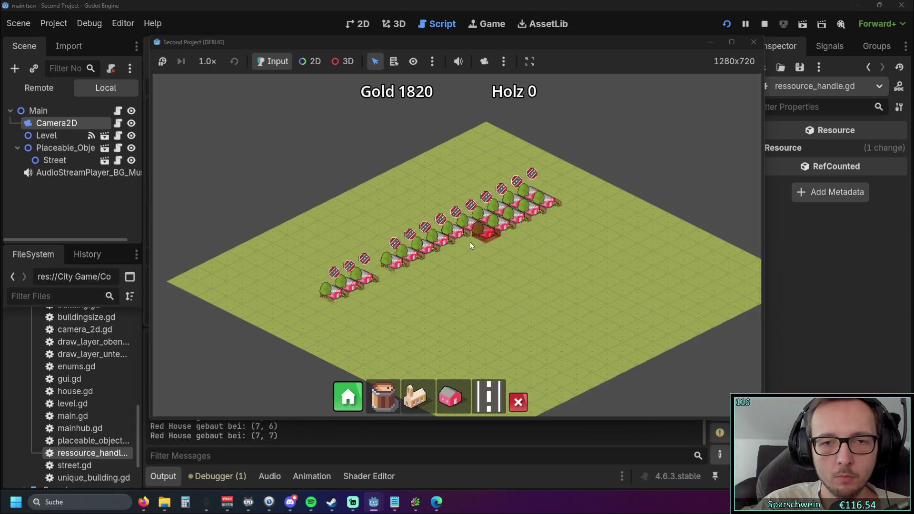
Paint rows of red houses across the map, including one along the diagonal and one at tile (12, 4).
mouse_move(390, 278)
mouse_down()
mouse_move(350, 302)
mouse_move(364, 309)
mouse_move(543, 226)
mouse_move(561, 205)
mouse_move(498, 258)
mouse_move(386, 317)
mouse_up()
right_click(545, 303)
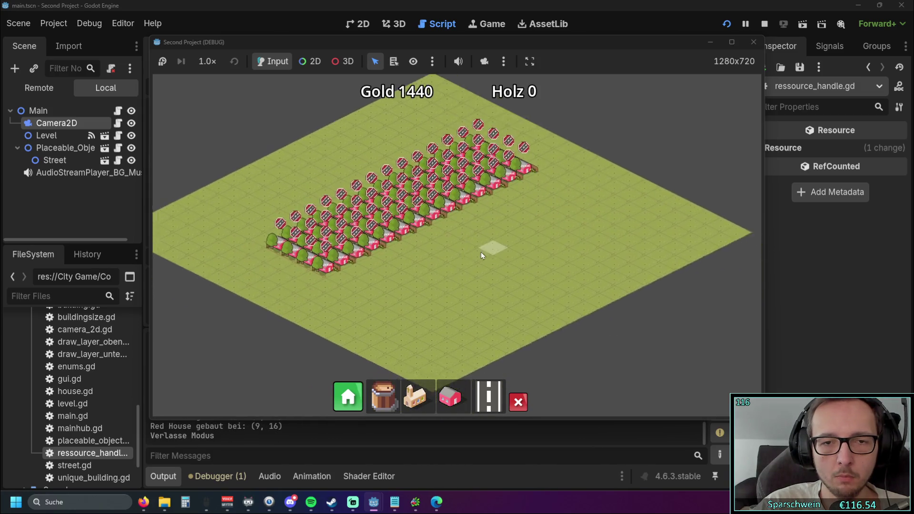
scroll(484, 249, up, 5)
scroll(549, 274, down, 2)
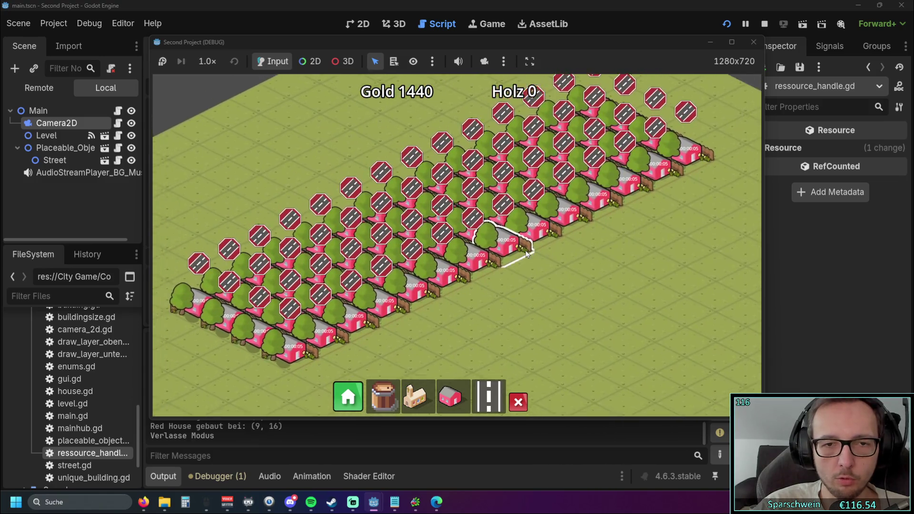
click(448, 403)
mouse_move(312, 350)
mouse_down()
mouse_move(632, 204)
mouse_move(678, 224)
mouse_move(710, 179)
mouse_move(453, 329)
mouse_move(353, 366)
mouse_move(413, 341)
mouse_move(387, 314)
mouse_move(473, 264)
mouse_move(343, 326)
mouse_move(529, 214)
mouse_move(501, 247)
mouse_move(563, 212)
mouse_up()
click(684, 156)
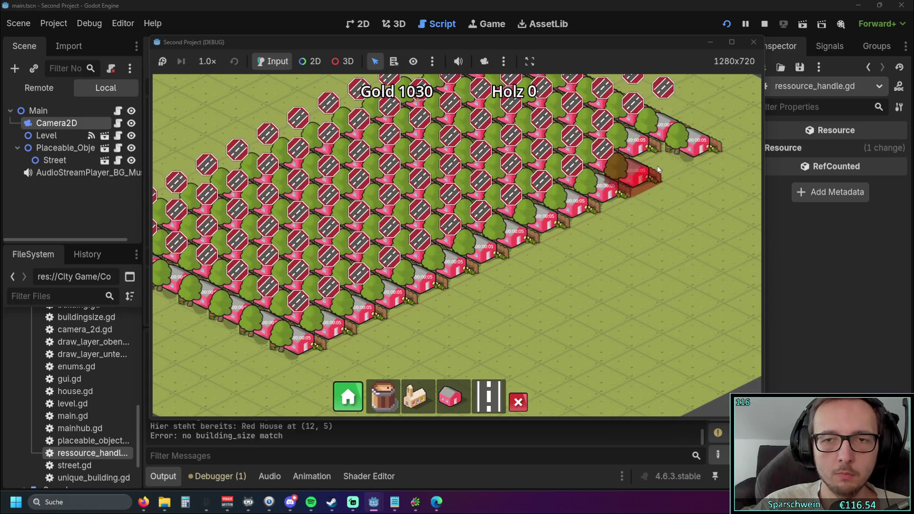
key(Escape)
Pan and zoom the map to look over the placed houses.
key(w)
scroll(615, 259, down, 2)
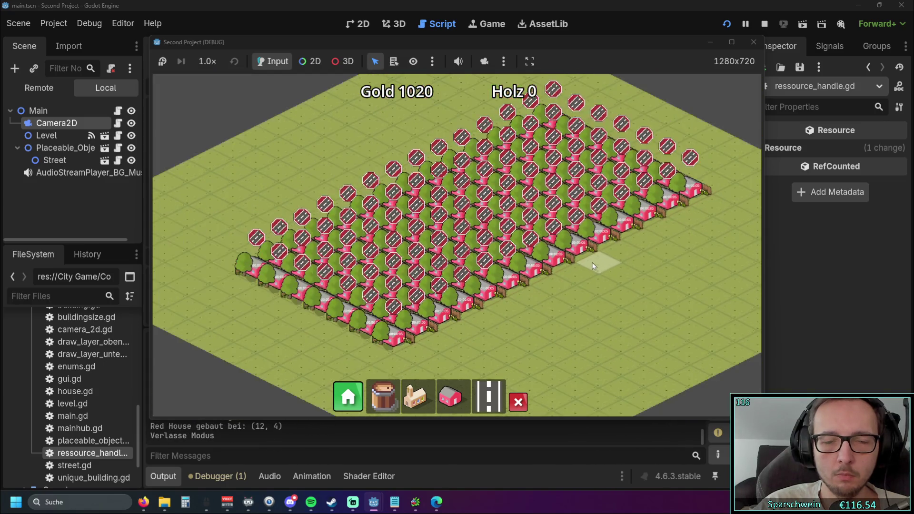
key(s)
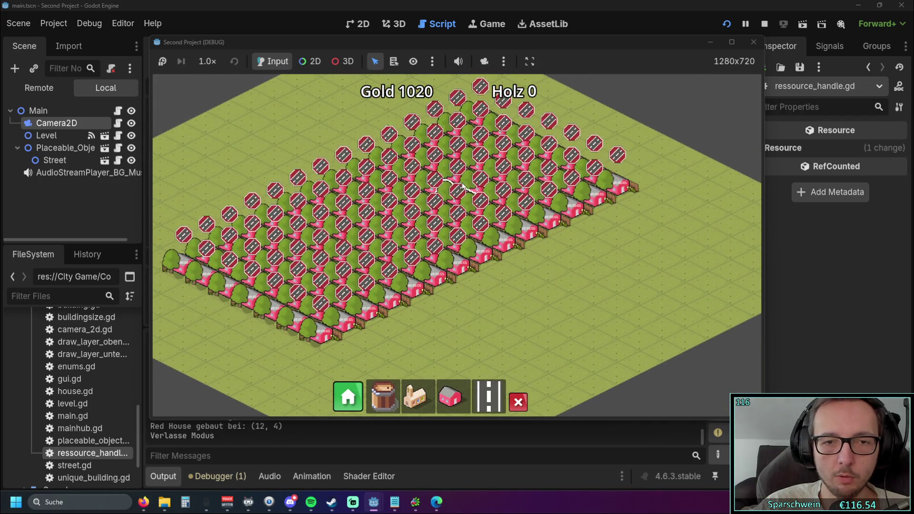
key(w)
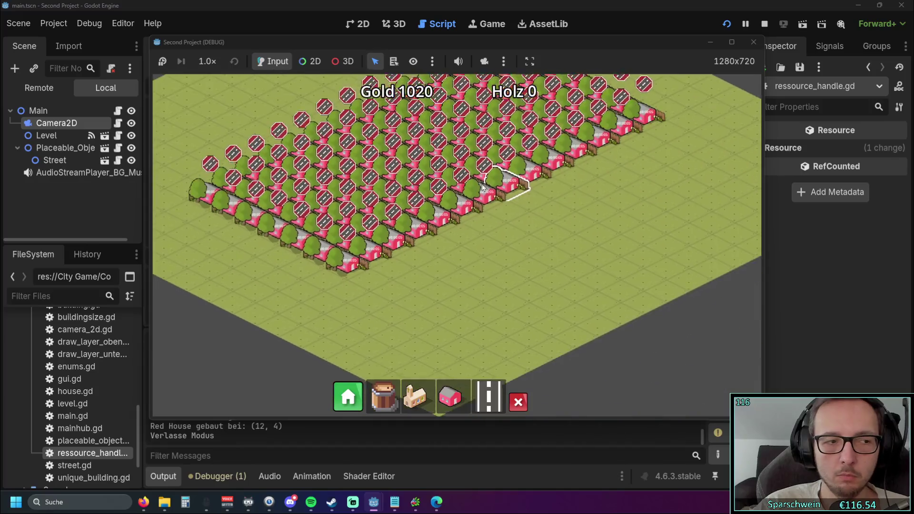
key(s)
key(d)
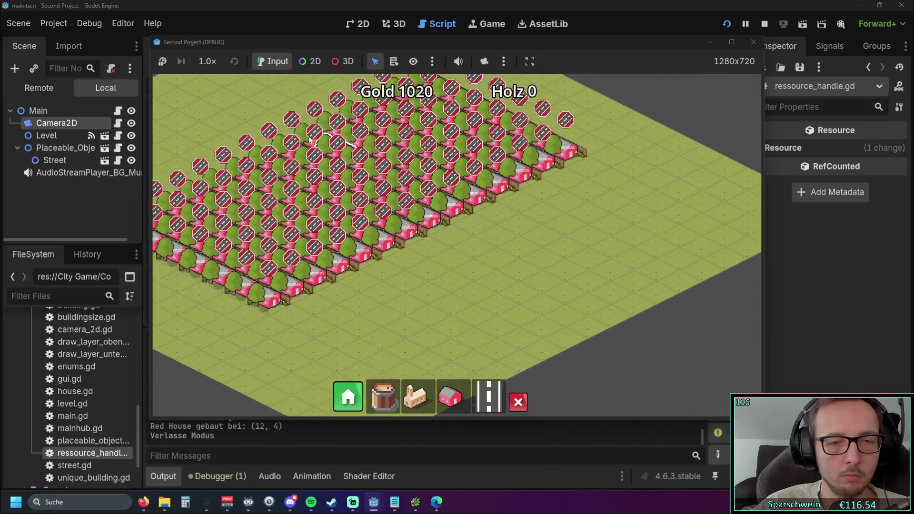
scroll(323, 143, down, 3)
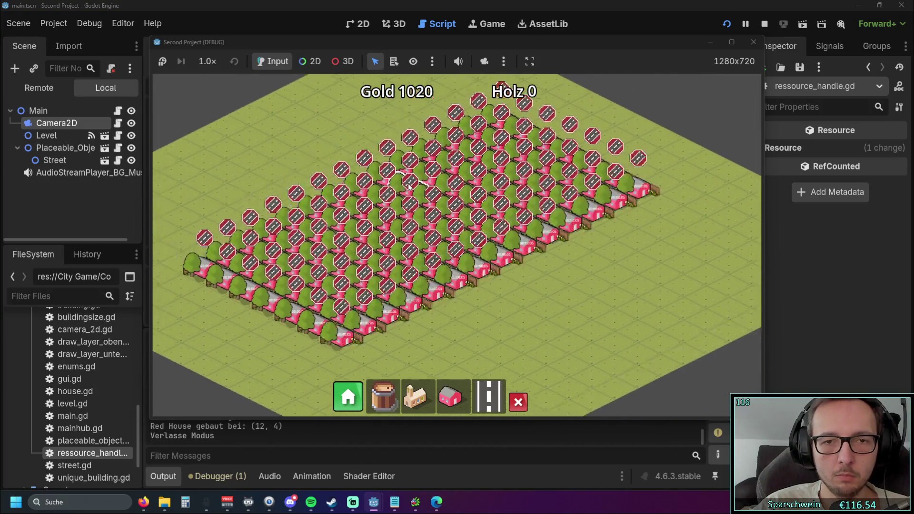
Stop the game, scroll house.gd down to show_hover_building_info, and run the game again.
click(753, 41)
drag(743, 125, 741, 372)
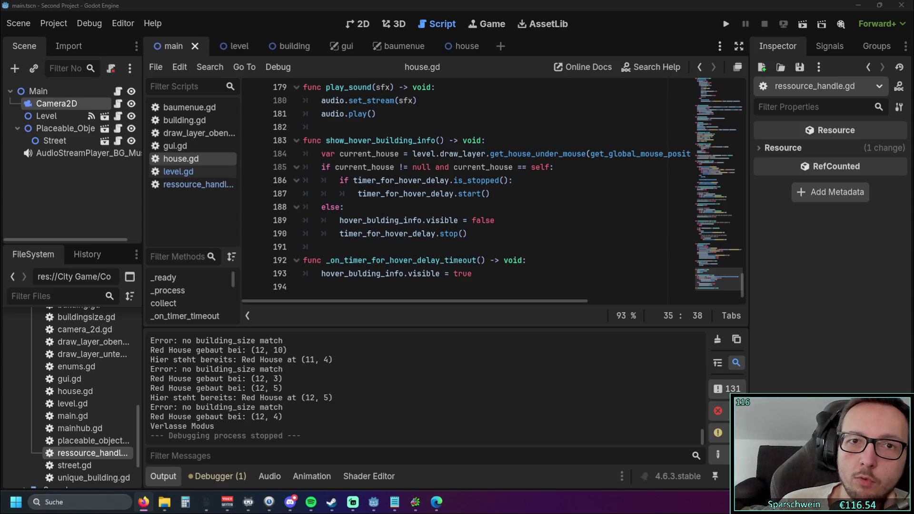
click(724, 25)
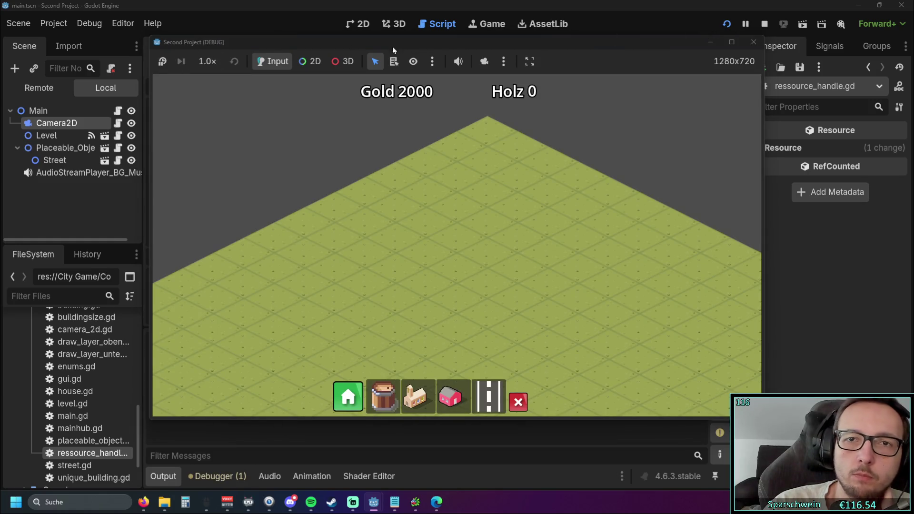
Move the new game window aside and bring the editor in front of it.
mouse_move(466, 46)
mouse_down()
mouse_move(478, 137)
mouse_move(461, 56)
mouse_move(460, 78)
mouse_up()
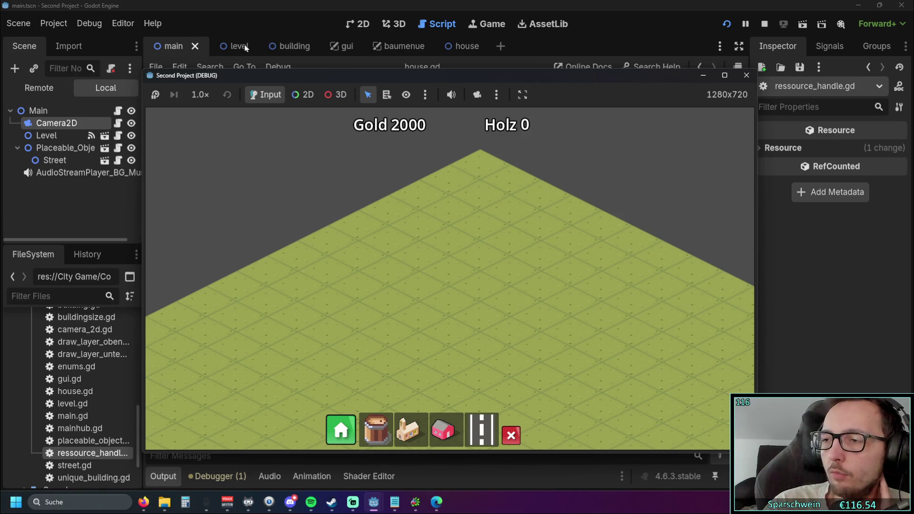
click(219, 24)
click(19, 25)
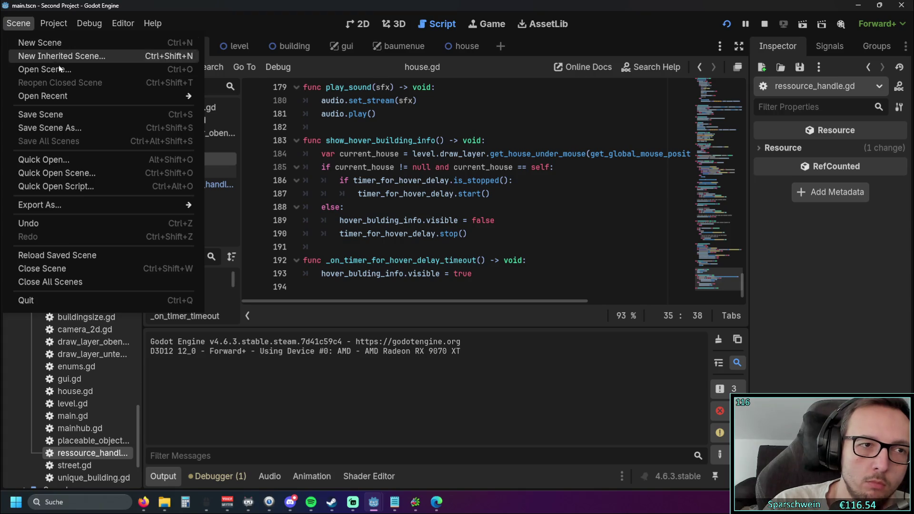
Dismiss the Scene and Project menus without choosing anything.
mouse_move(67, 99)
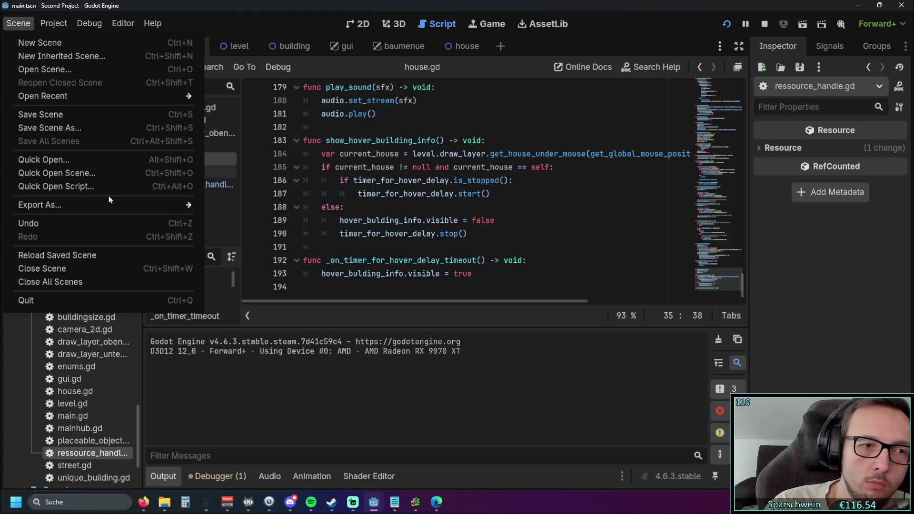
mouse_move(61, 29)
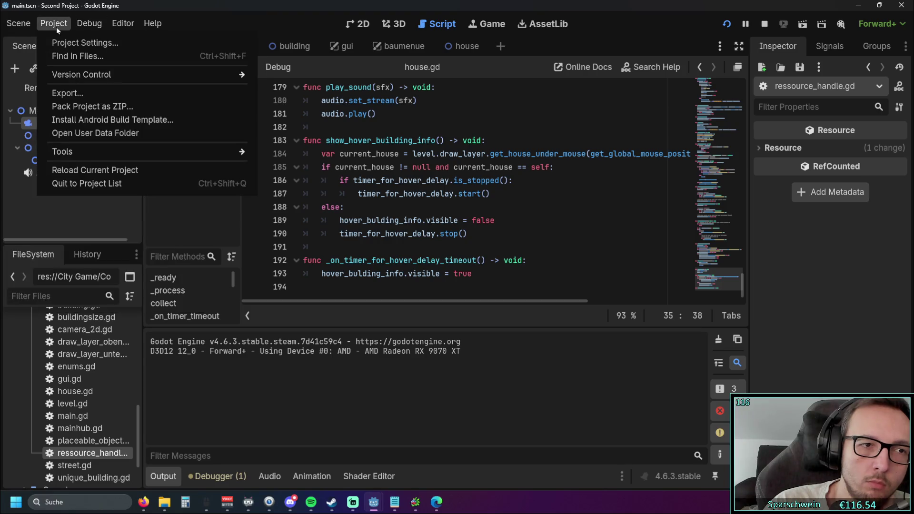
mouse_move(28, 27)
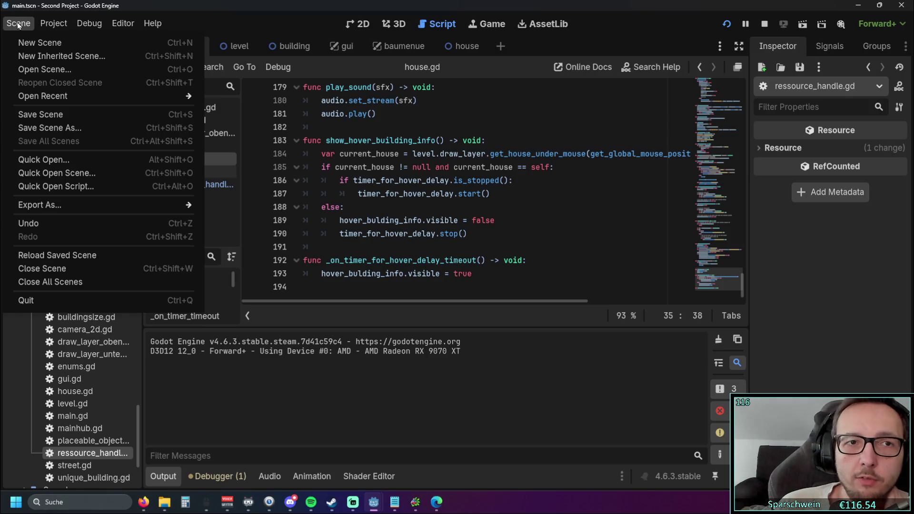
click(228, 28)
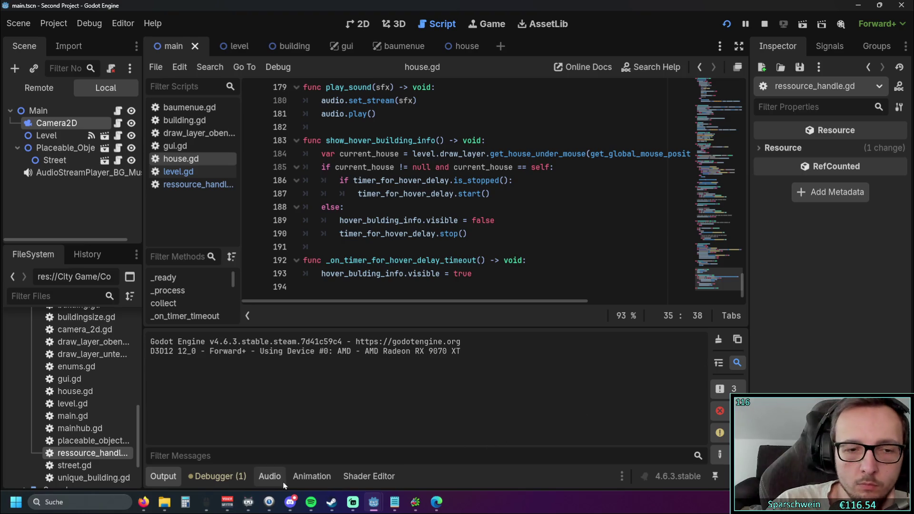
Start recording in the Debugger's Profiler and enlarge its panel.
click(218, 476)
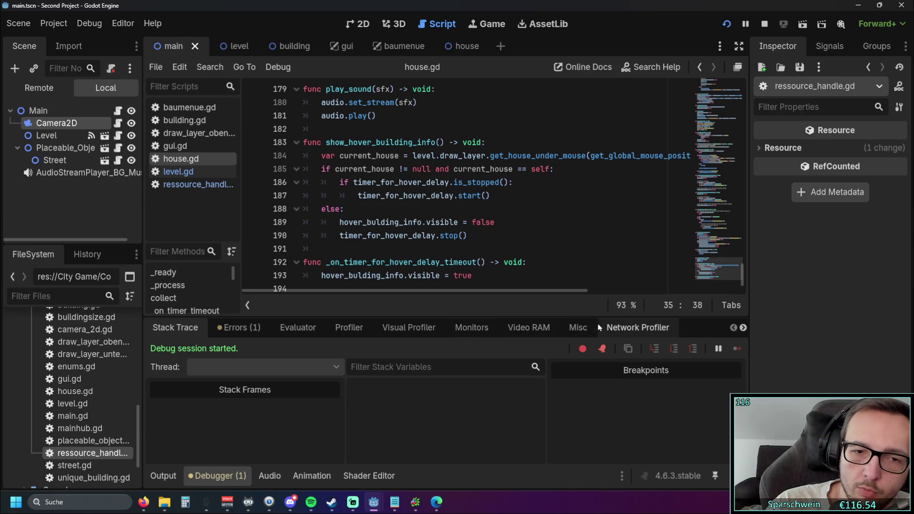
click(357, 328)
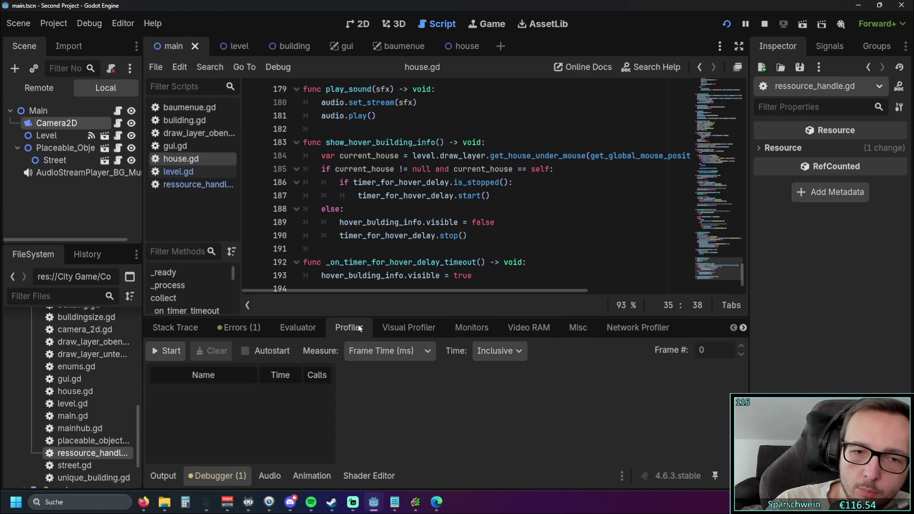
click(167, 351)
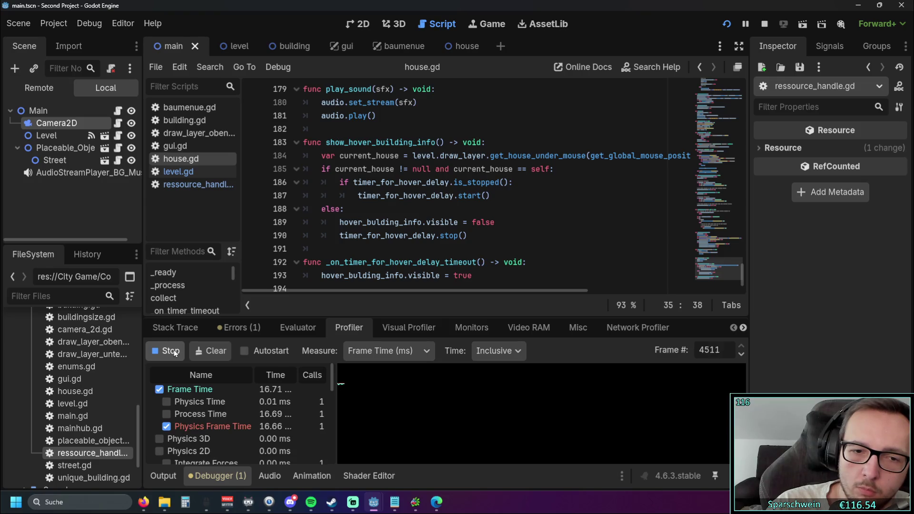
drag(445, 317, 446, 193)
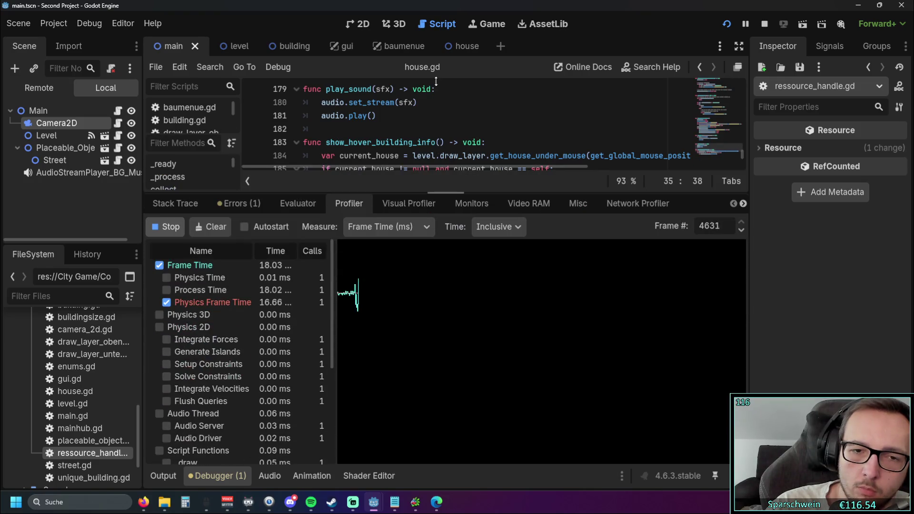
scroll(332, 285, down, 1)
drag(332, 284, 335, 263)
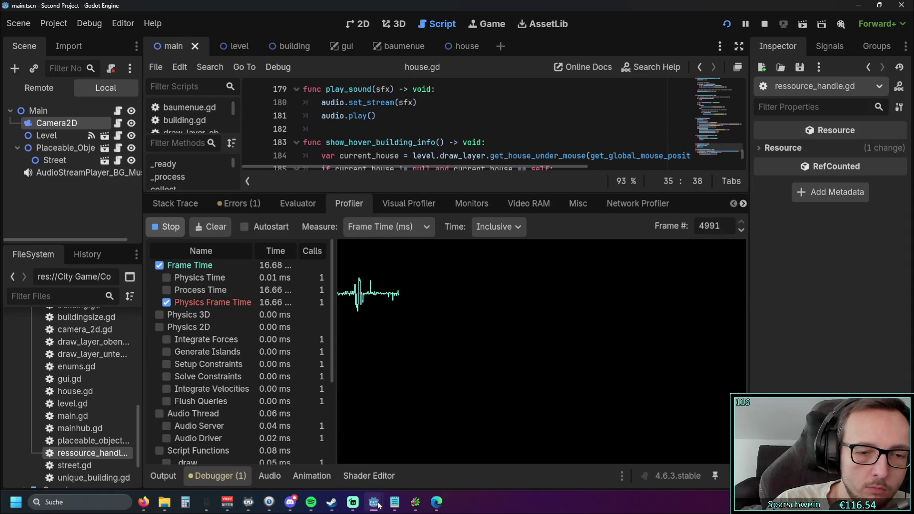
Peek at the running game from the taskbar and scroll through the profiler's function list.
mouse_move(381, 507)
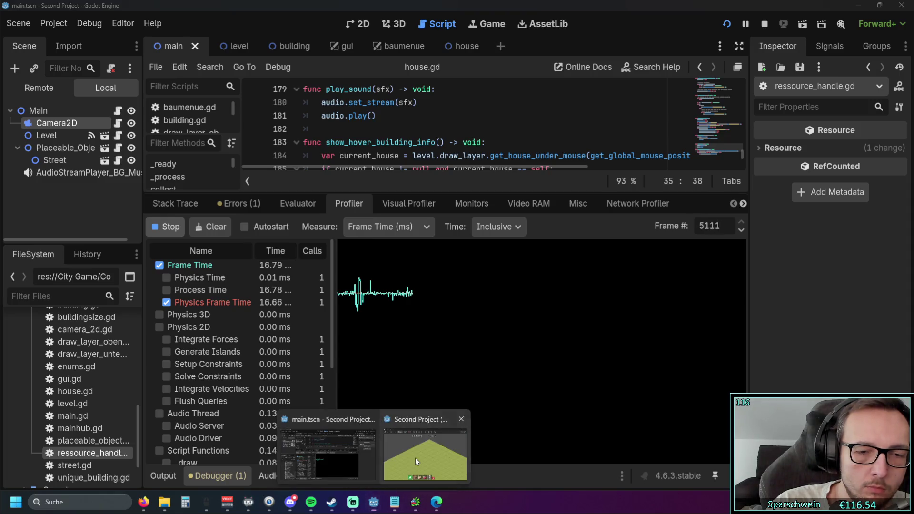
click(424, 455)
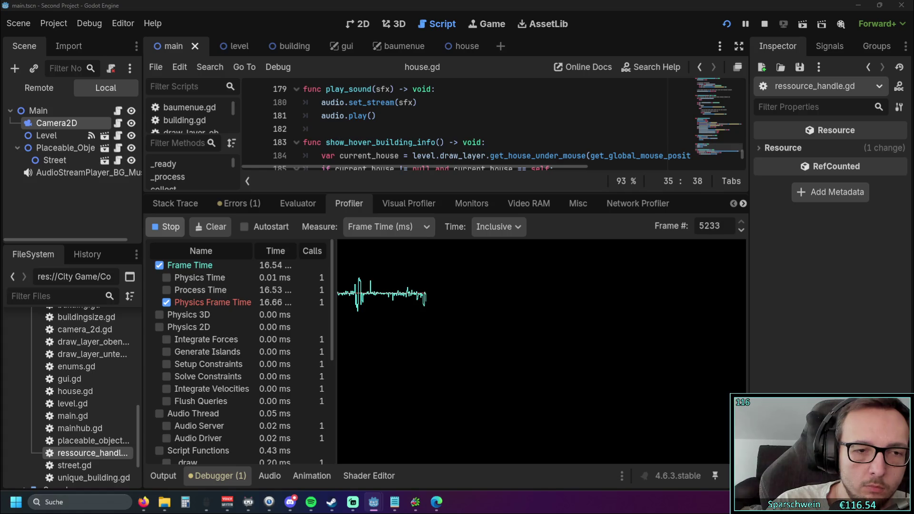
scroll(295, 327, down, 5)
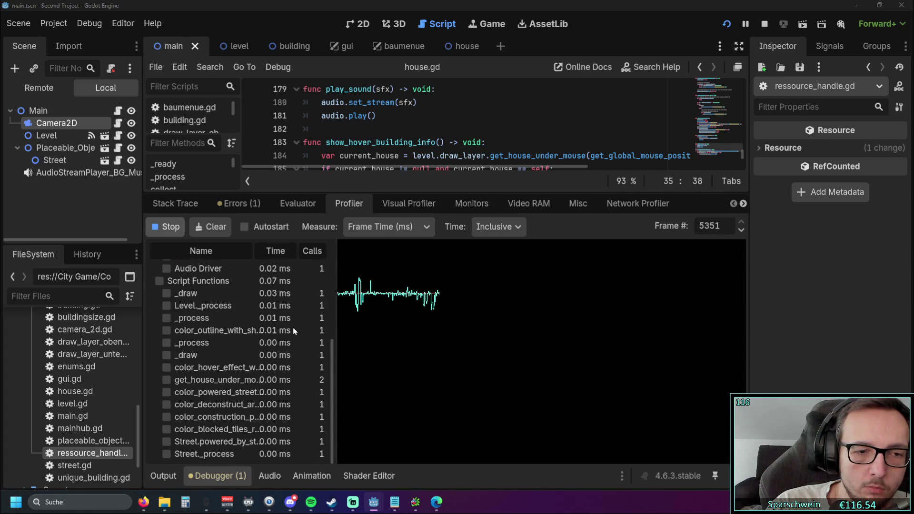
scroll(293, 327, up, 5)
scroll(292, 326, down, 6)
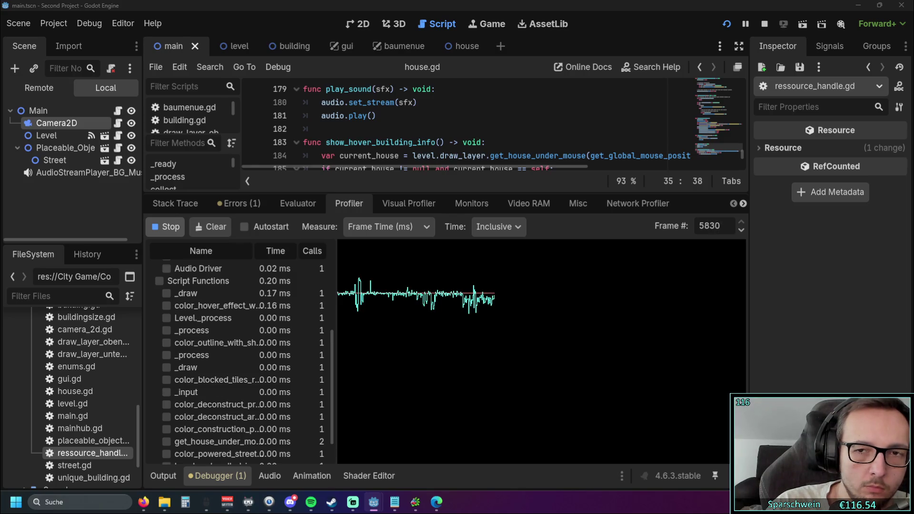
scroll(266, 324, up, 5)
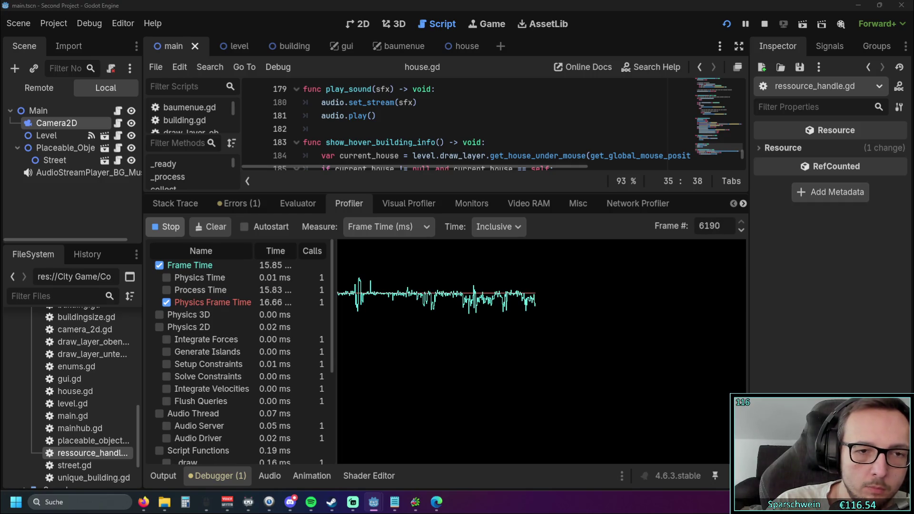
scroll(264, 320, down, 5)
scroll(265, 319, up, 5)
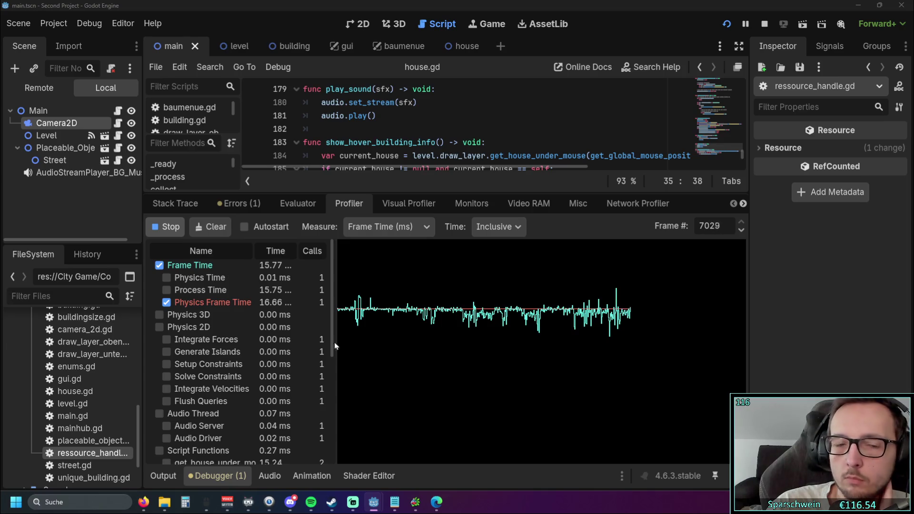
scroll(243, 360, down, 3)
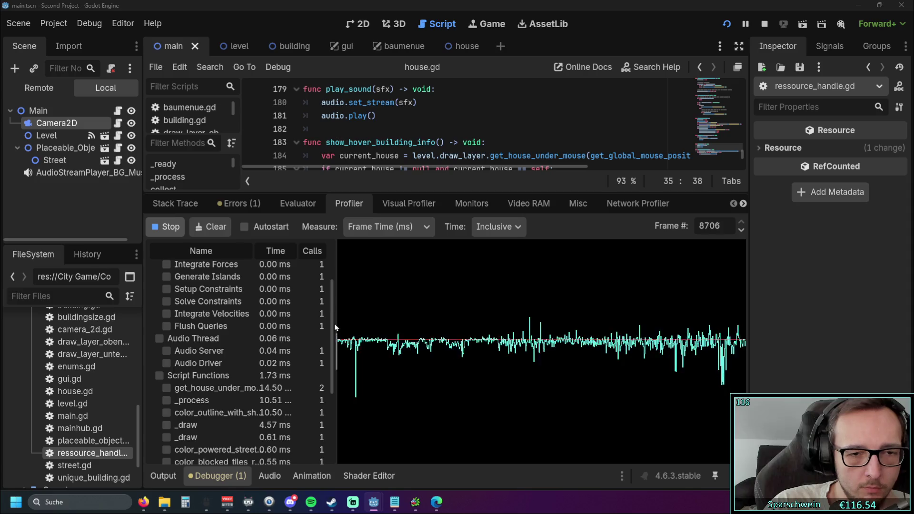
scroll(323, 379, down, 5)
scroll(326, 405, up, 5)
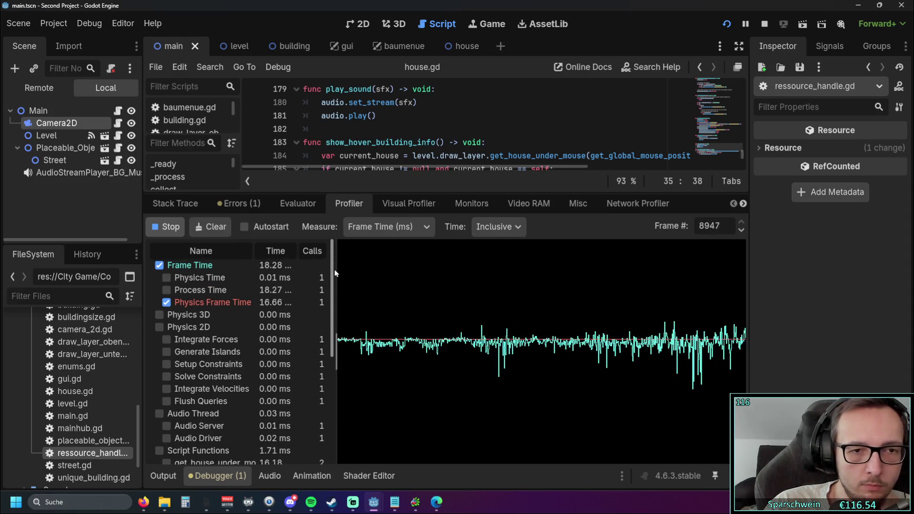
scroll(326, 333, down, 3)
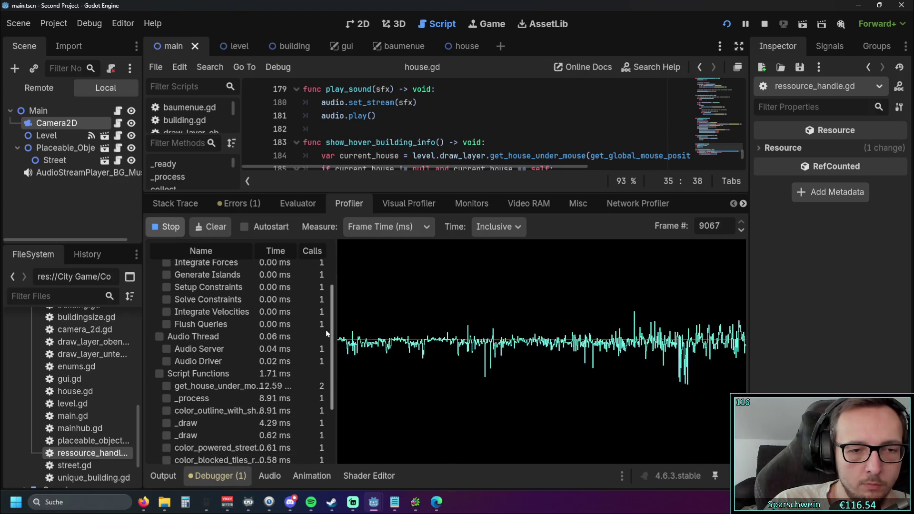
scroll(326, 333, up, 3)
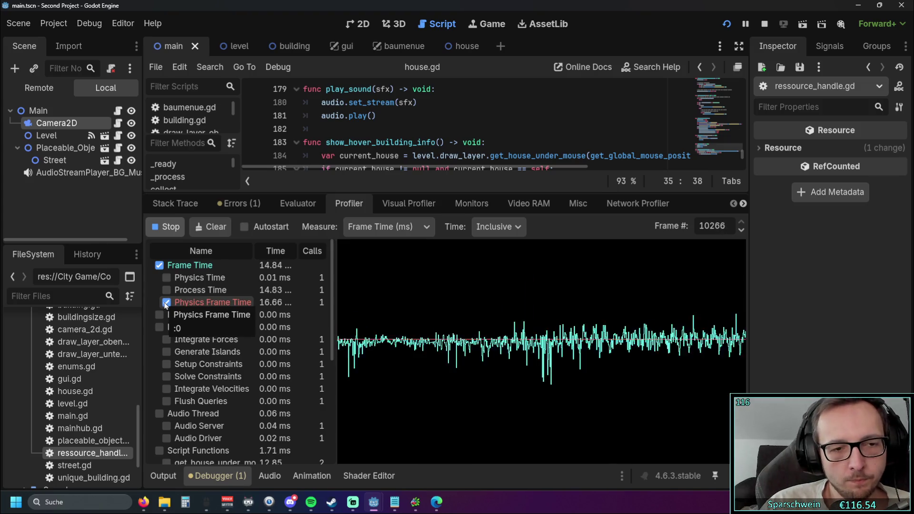
scroll(218, 366, down, 5)
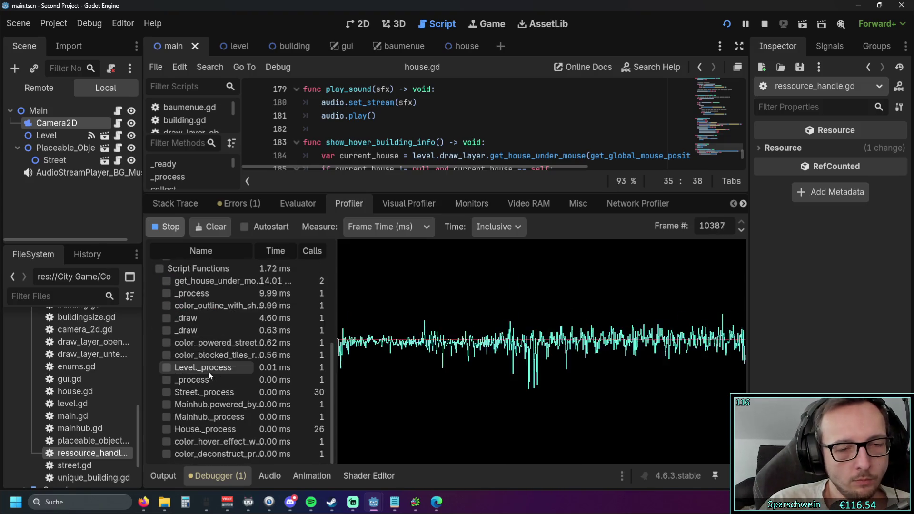
Widen the profiler's function name column, scroll the list, then stop the game with F8.
drag(333, 346, 357, 346)
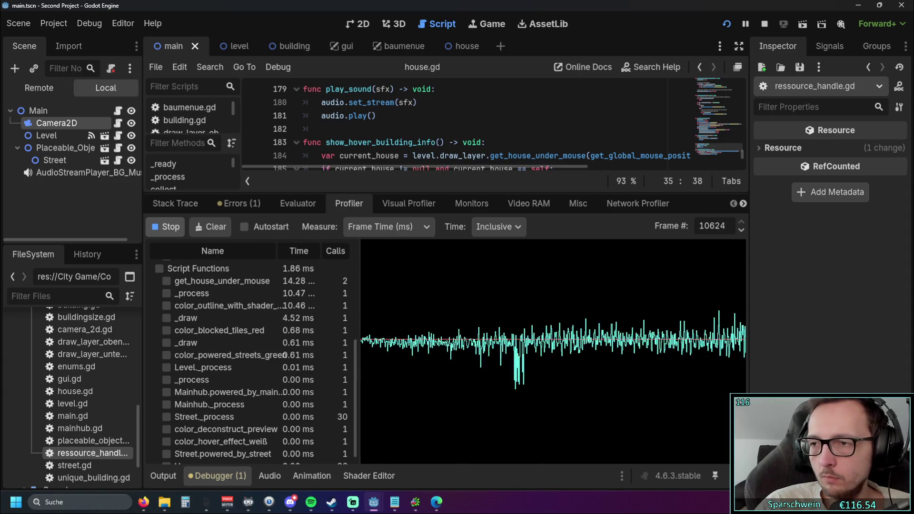
scroll(252, 357, up, 1)
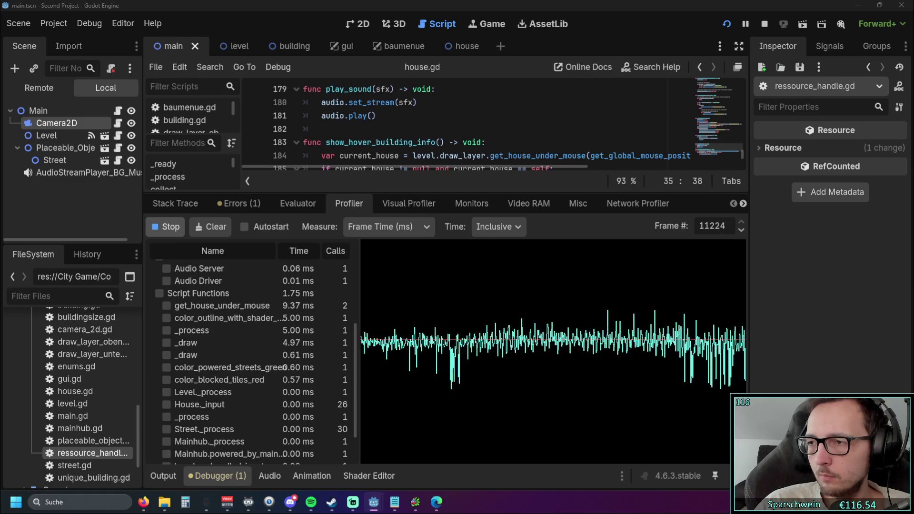
scroll(253, 357, up, 5)
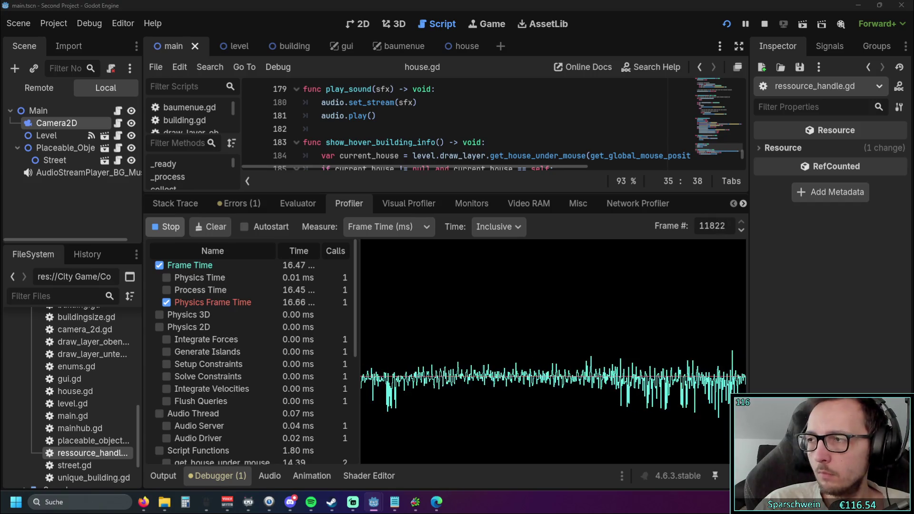
key(F8)
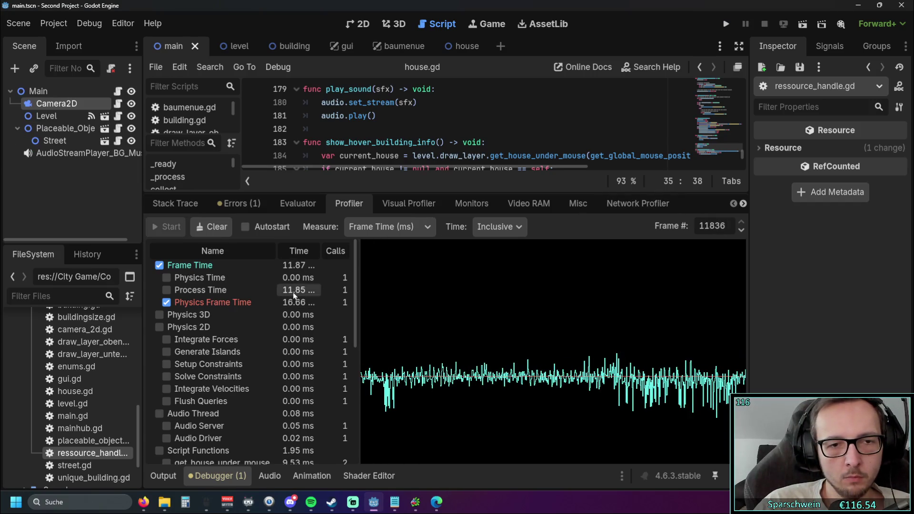
Enlarge the code editor, locate the show_hover_building_info call in house.gd, then save and rerun.
drag(434, 194, 434, 316)
click(502, 238)
scroll(549, 223, down, 1)
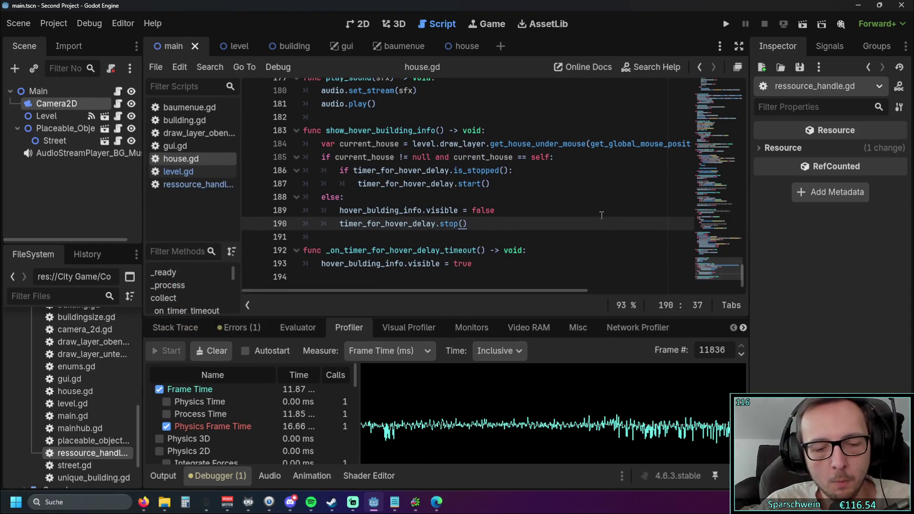
key(ctrl+z)
click(521, 212)
scroll(521, 216, up, 1)
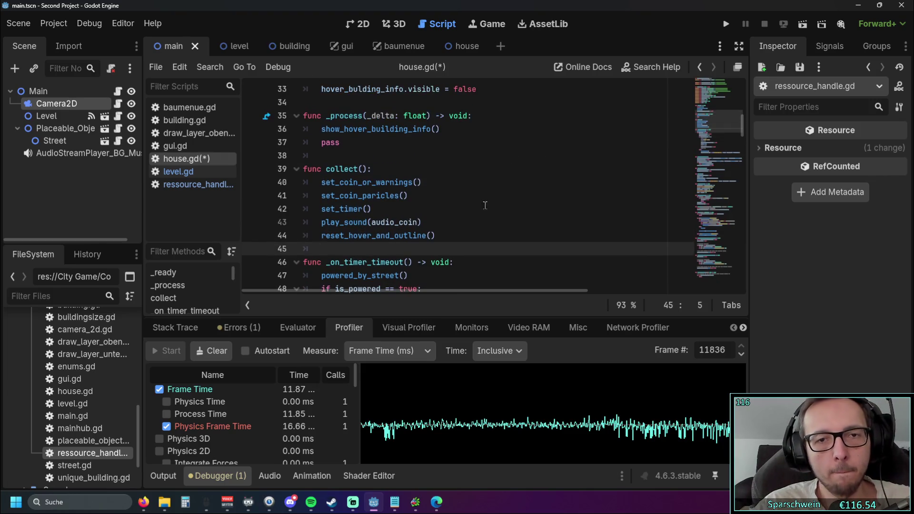
click(722, 27)
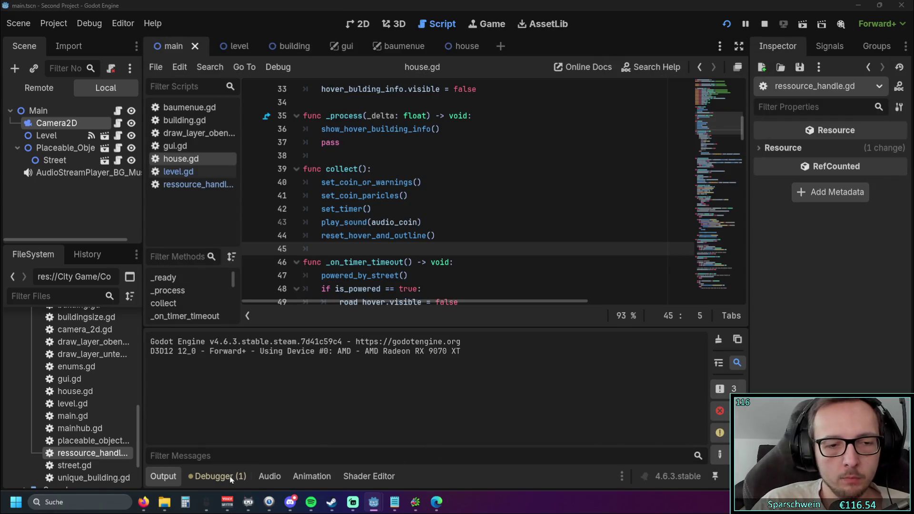
Record a profile of the rerun game in an enlarged Profiler panel, then stop it with F8.
click(231, 477)
click(312, 331)
click(349, 328)
click(166, 350)
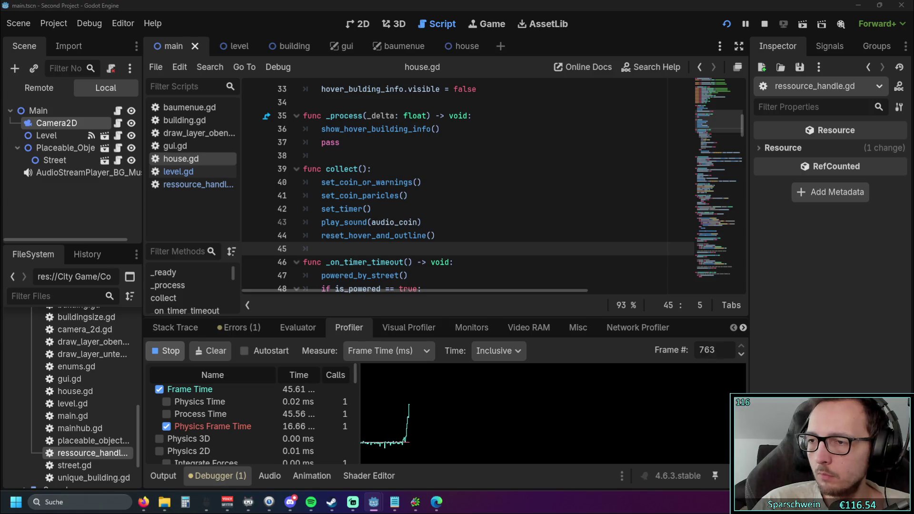
drag(445, 316, 448, 149)
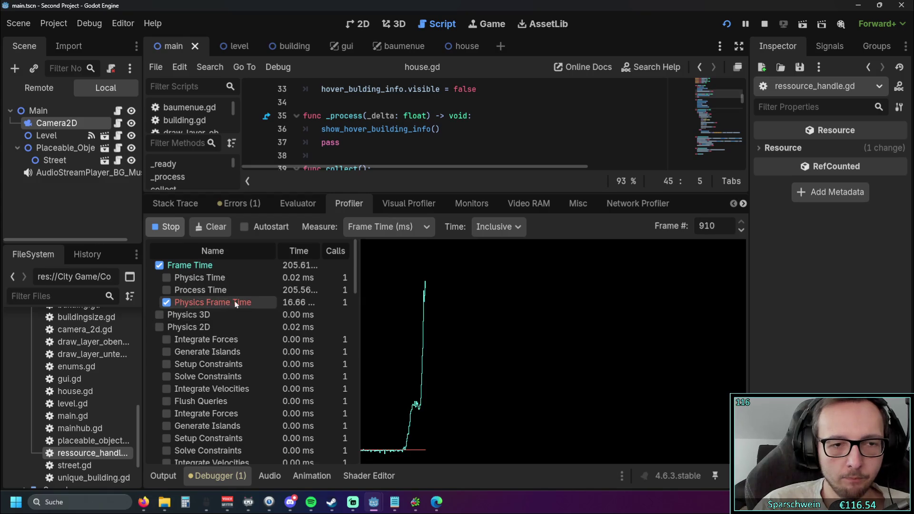
scroll(304, 298, down, 5)
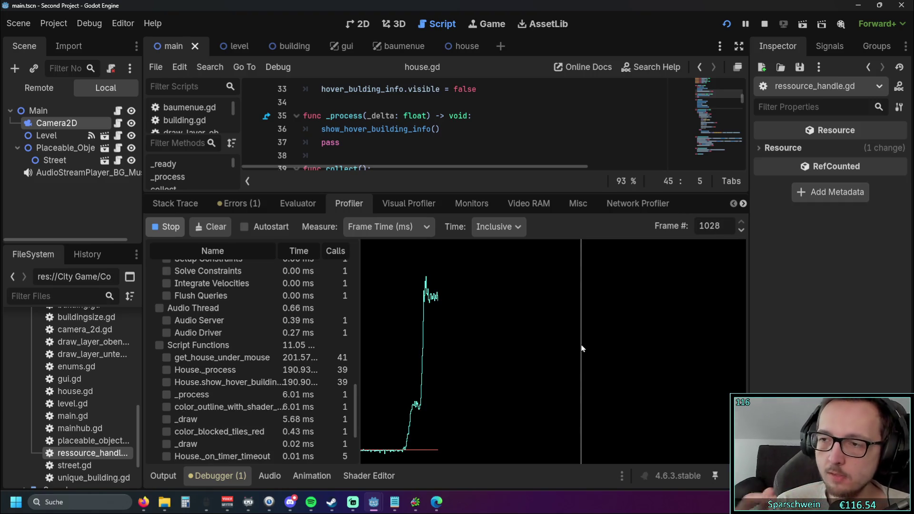
key(F8)
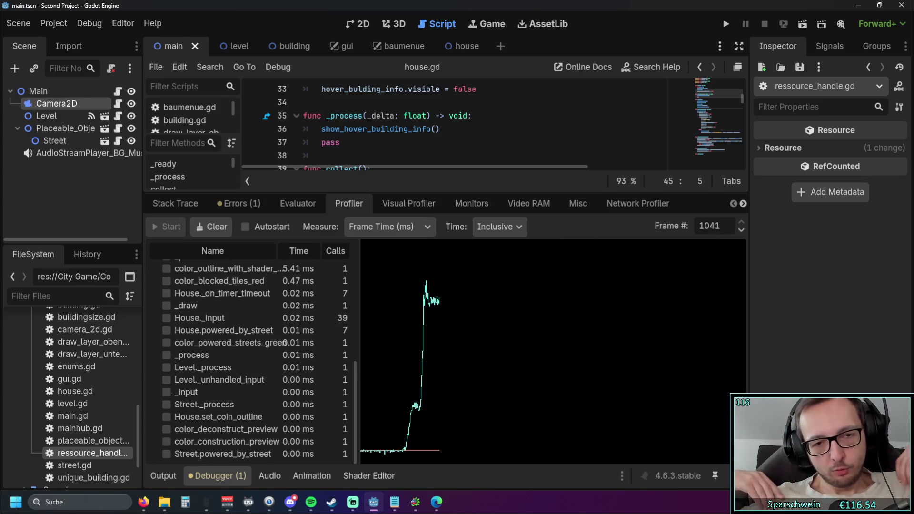
Widen the function column, select the show_hover_building_info call in _process, and toggle its graph plot.
scroll(316, 361, up, 7)
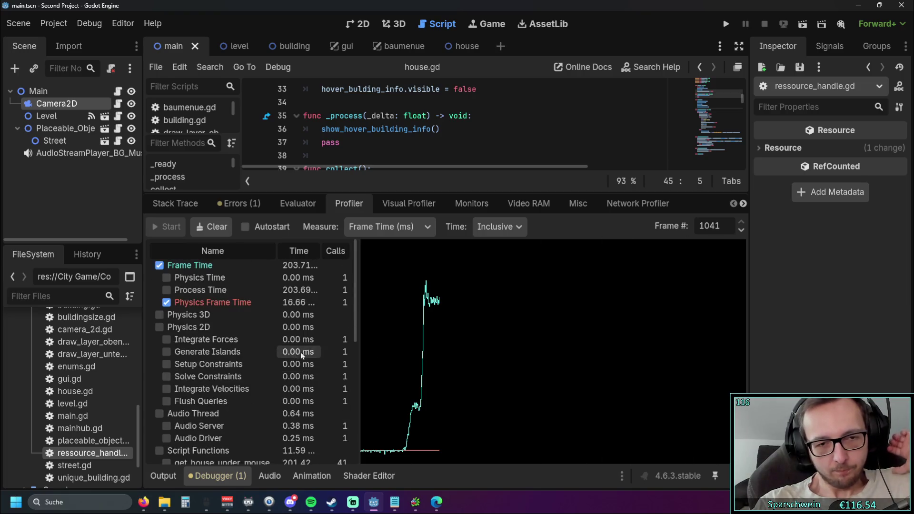
scroll(291, 349, down, 4)
drag(358, 347, 411, 344)
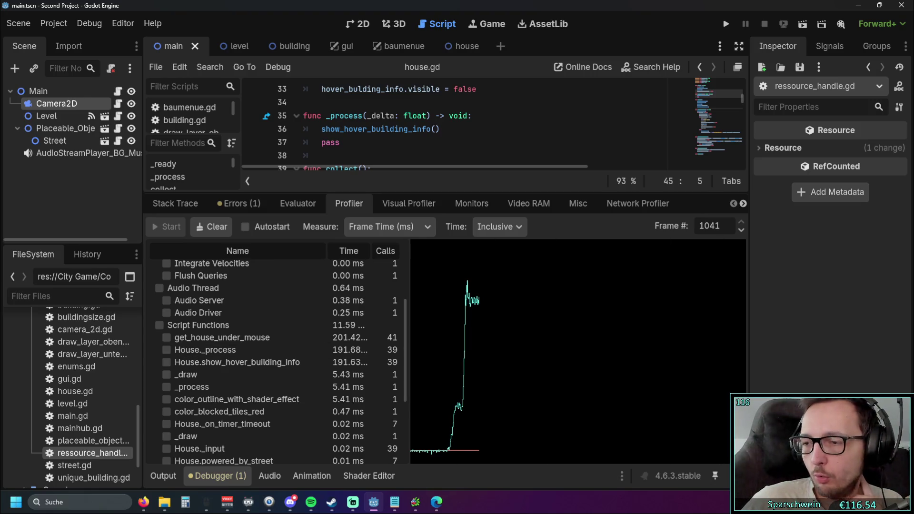
scroll(365, 159, up, 7)
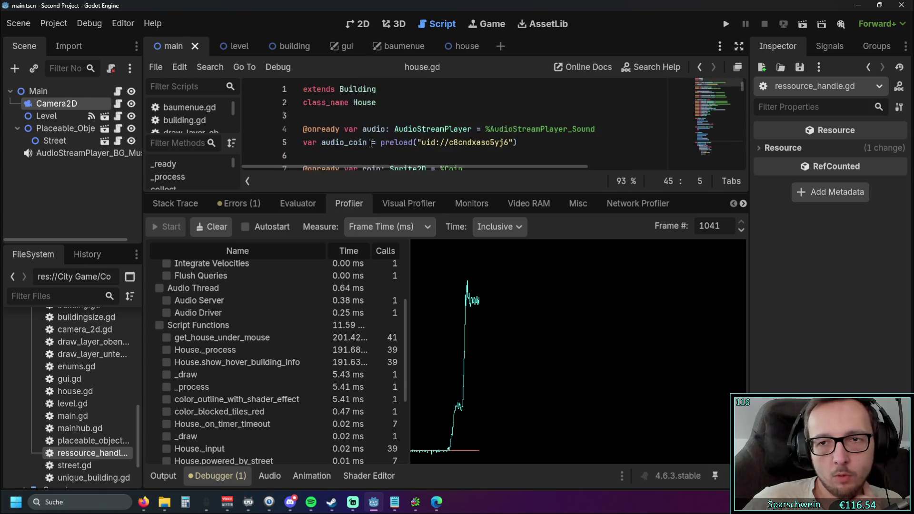
scroll(410, 125, down, 7)
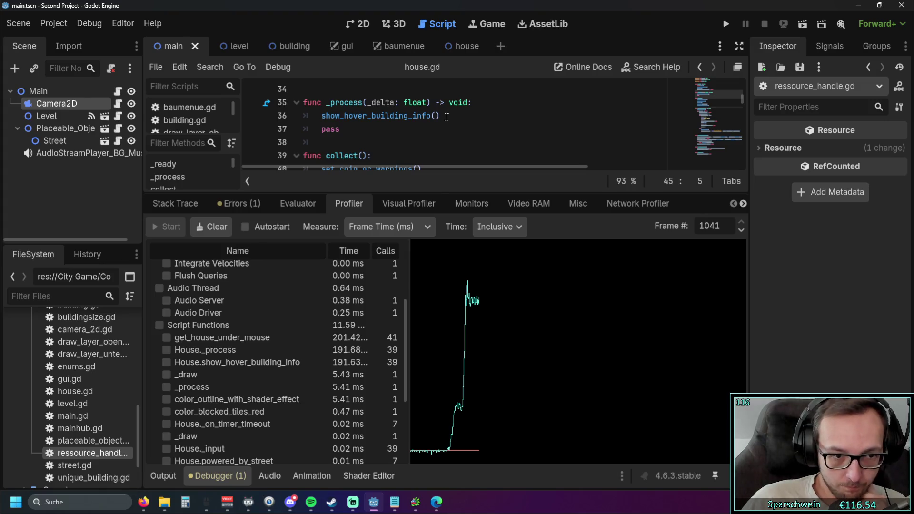
drag(447, 116, 321, 115)
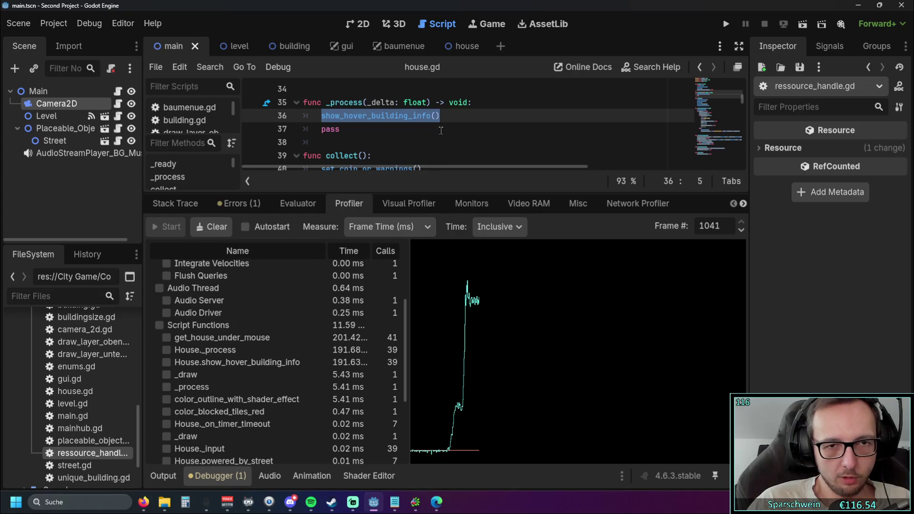
click(248, 364)
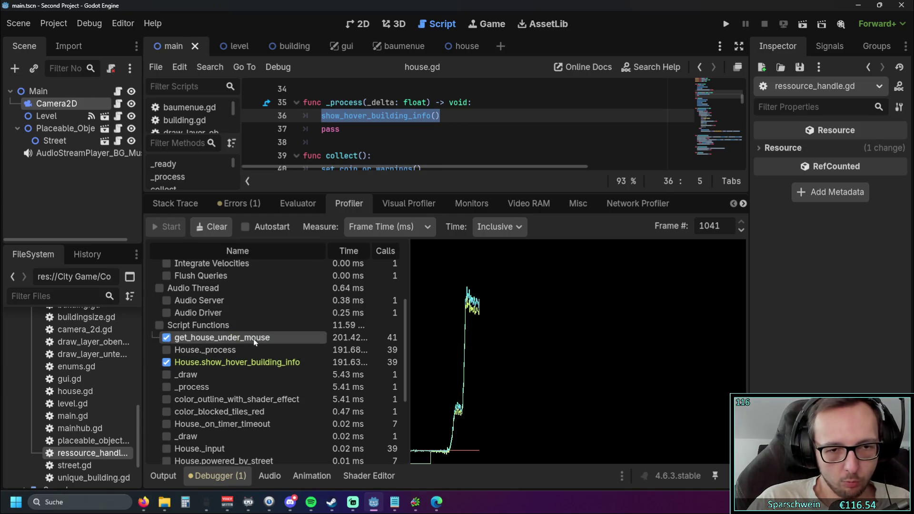
click(236, 351)
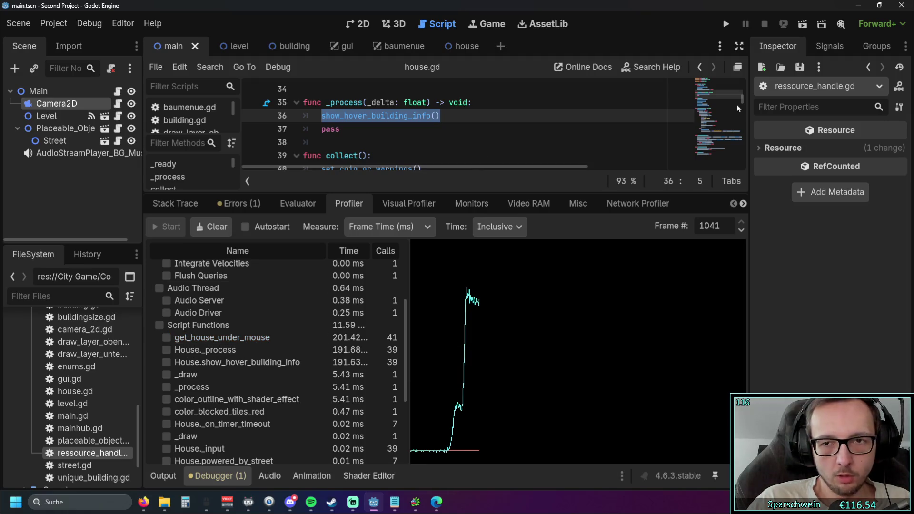
Scroll house.gd to line 185 and select the get_house_under_mouse call.
drag(744, 102, 745, 188)
scroll(458, 149, up, 3)
scroll(459, 149, down, 1)
scroll(458, 150, up, 3)
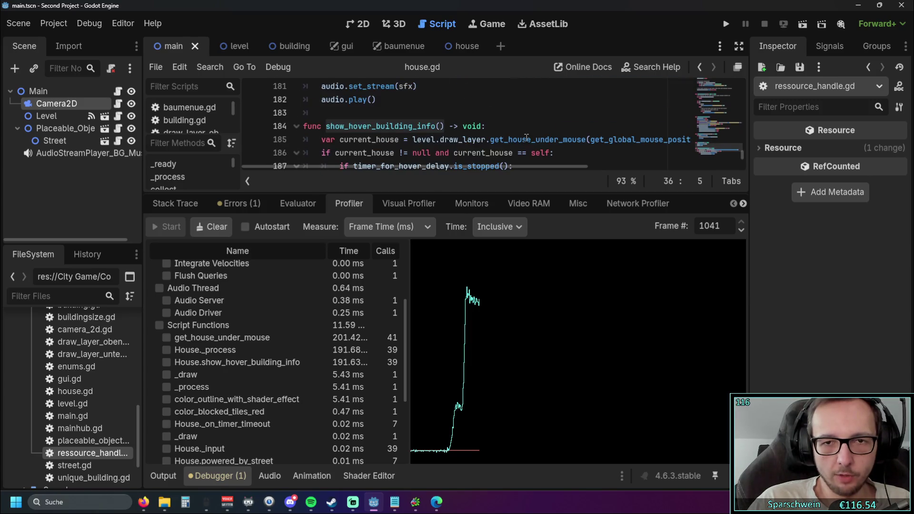
drag(490, 139, 692, 139)
click(464, 144)
drag(449, 139, 471, 139)
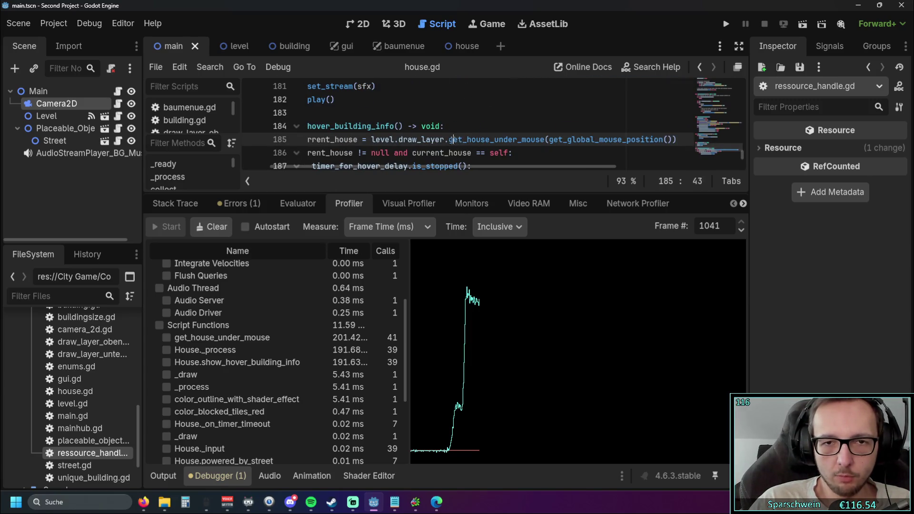
drag(567, 136, 586, 139)
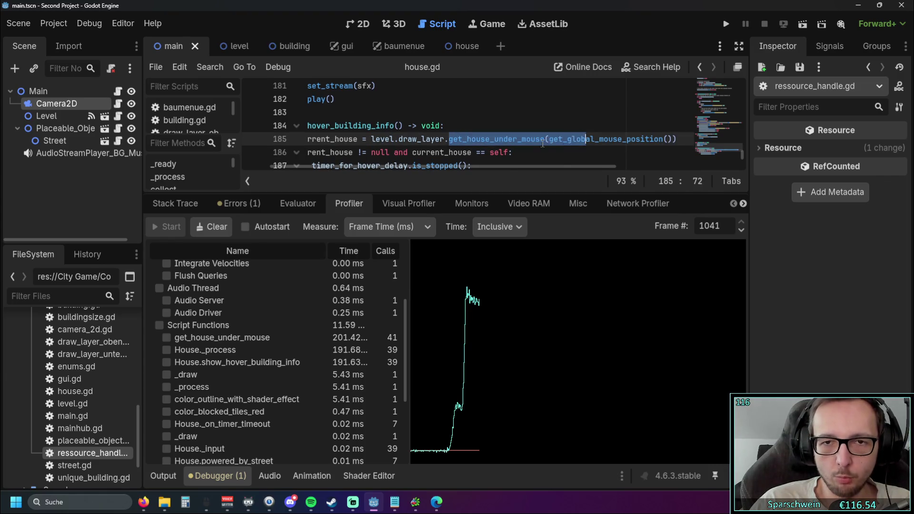
click(540, 139)
drag(499, 167, 464, 172)
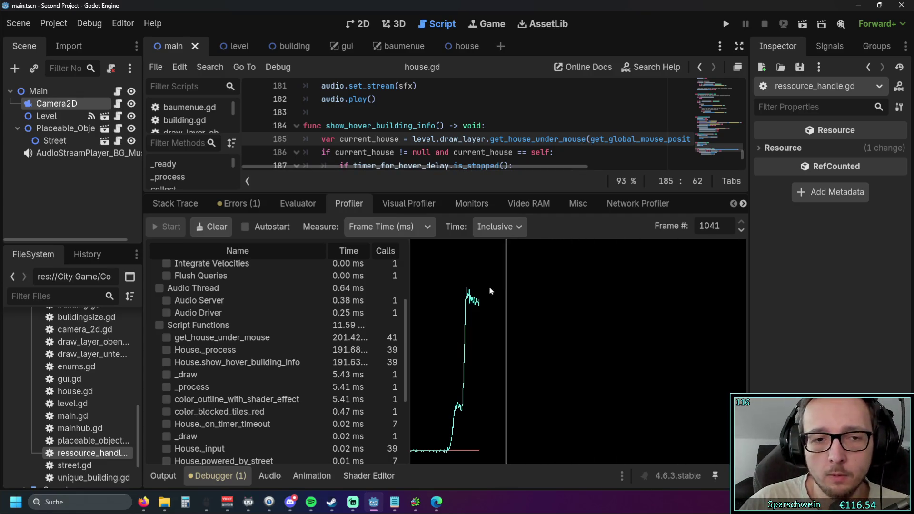
scroll(359, 316, up, 5)
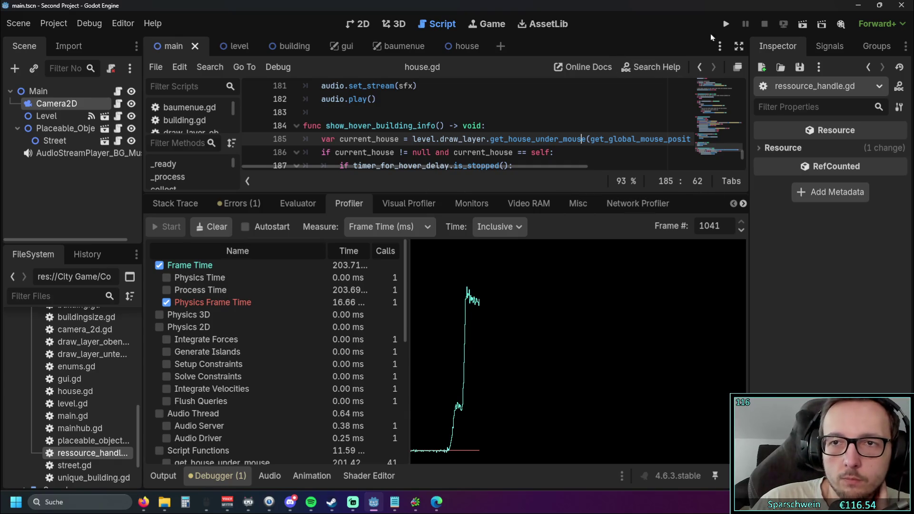
Run the game, start the Profiler from the editor, capture frames, then stop with F8.
click(725, 24)
key(alt+Tab)
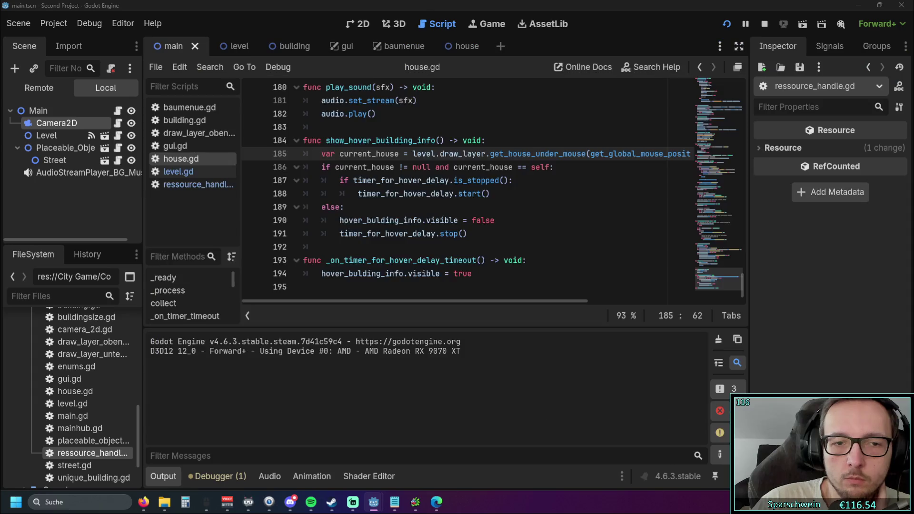
click(227, 476)
click(164, 227)
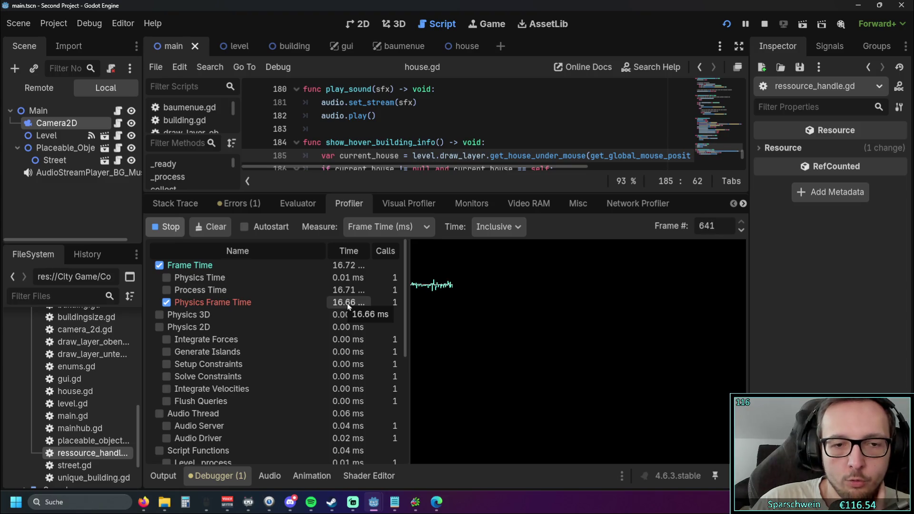
drag(404, 272, 404, 276)
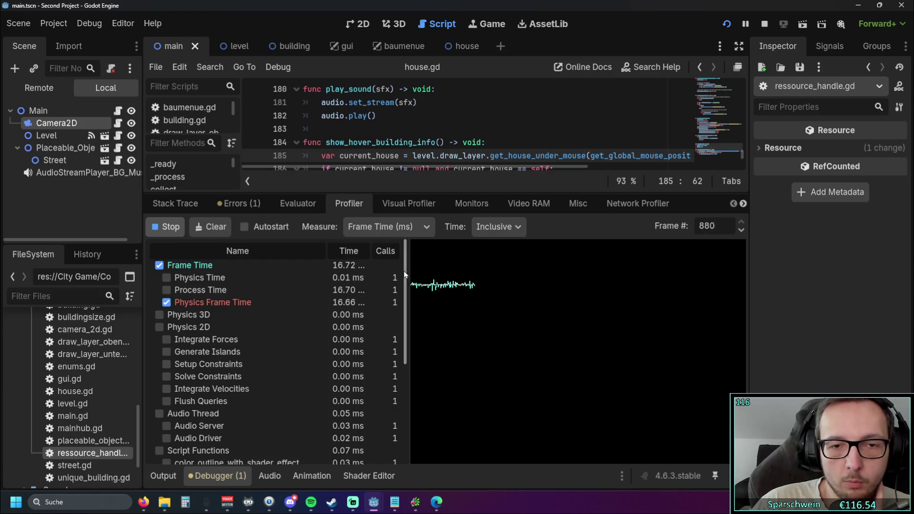
scroll(406, 410, down, 5)
scroll(406, 410, up, 5)
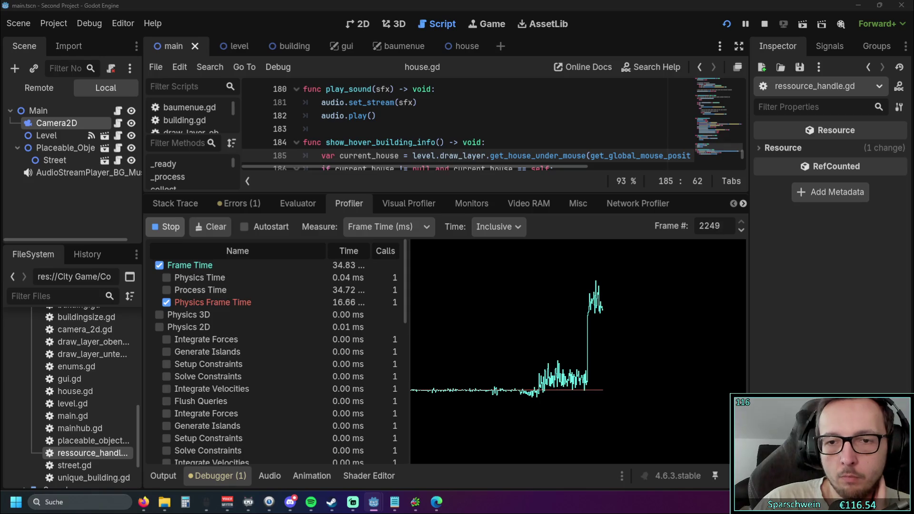
drag(404, 270, 408, 358)
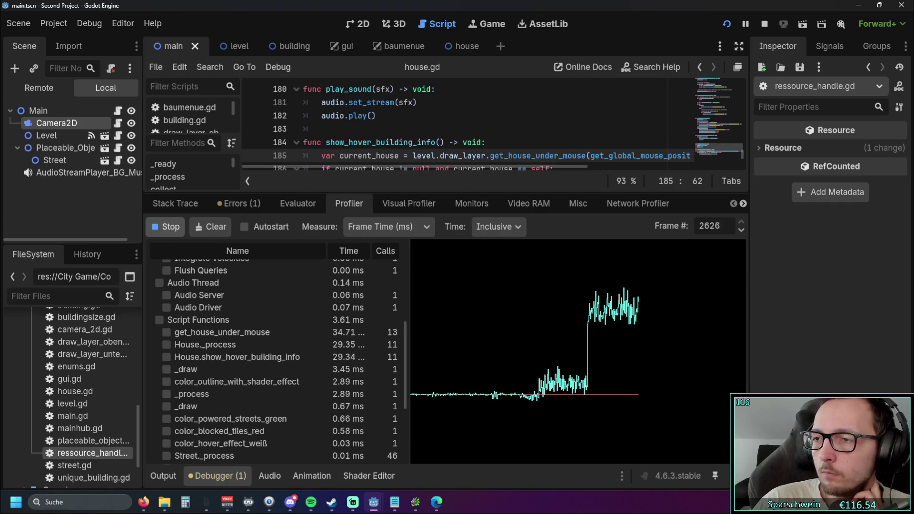
key(F8)
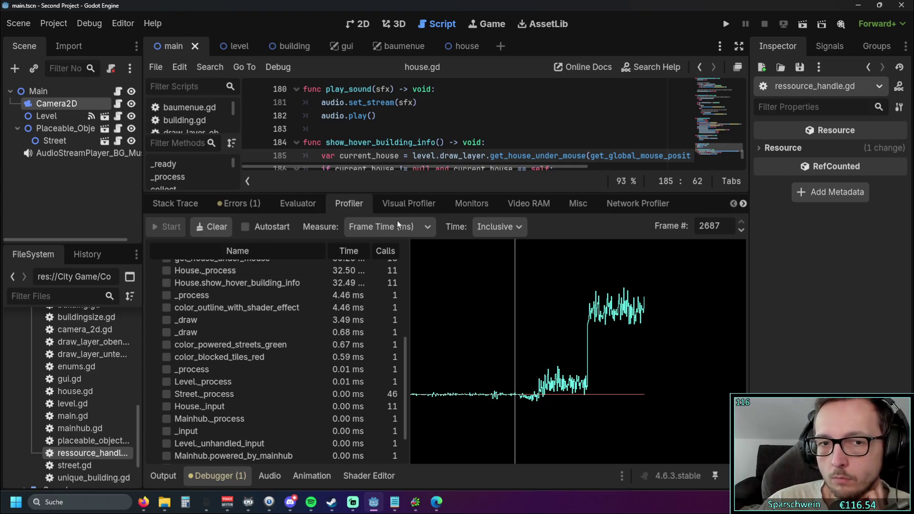
Delete the show_hover_building_info() line from House's _process in house.gd.
drag(742, 157, 745, 97)
triple_click(433, 117)
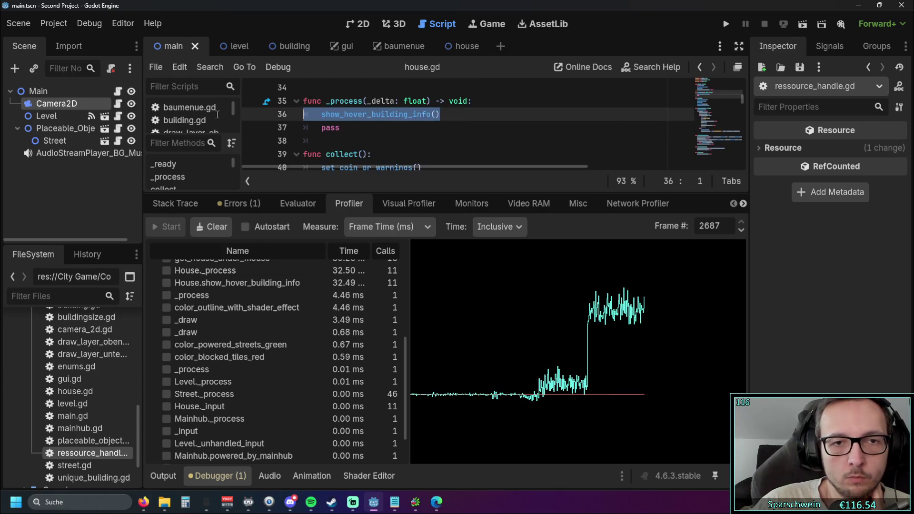
key(BackSpace)
key(BackSpace)
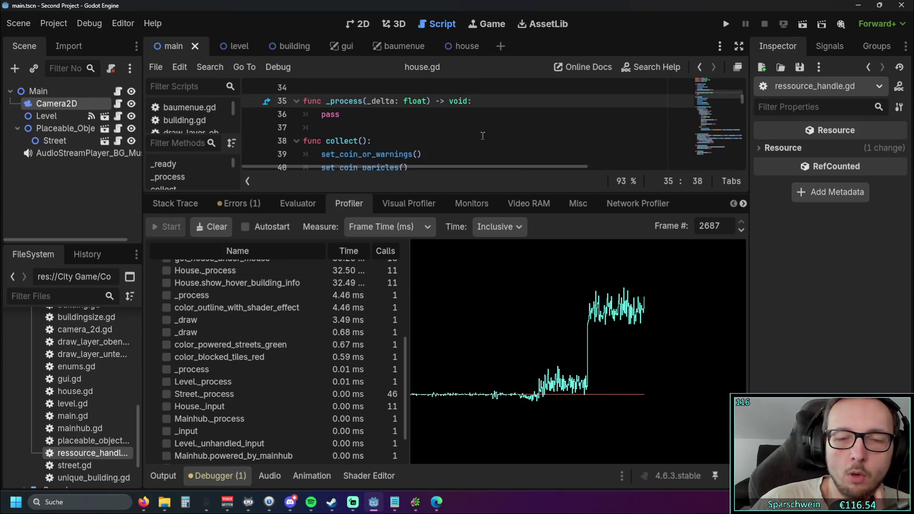
Relaunch the game and start profiling it in the Debugger's Profiler.
click(728, 25)
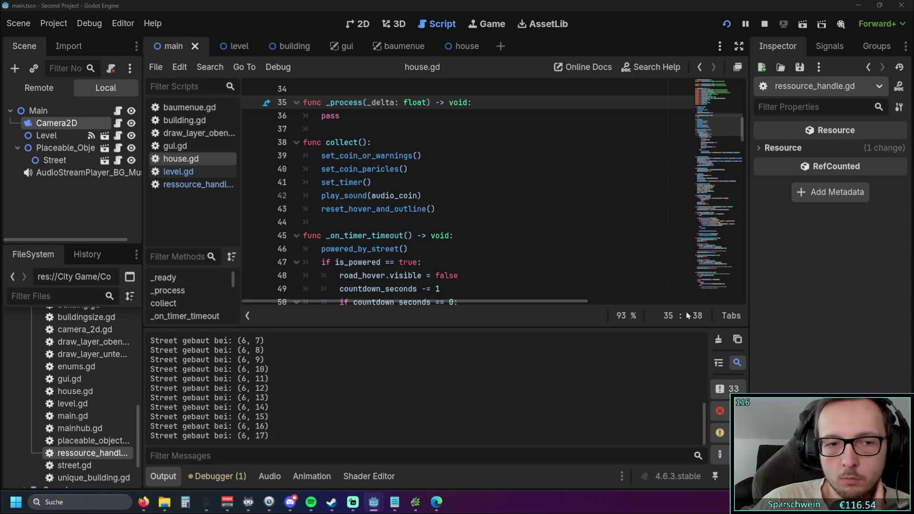
click(304, 477)
click(275, 477)
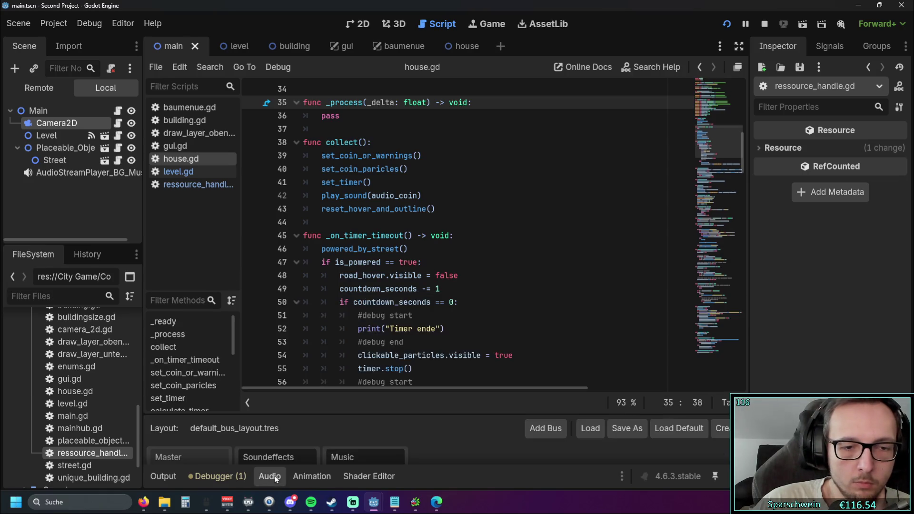
click(217, 476)
click(167, 227)
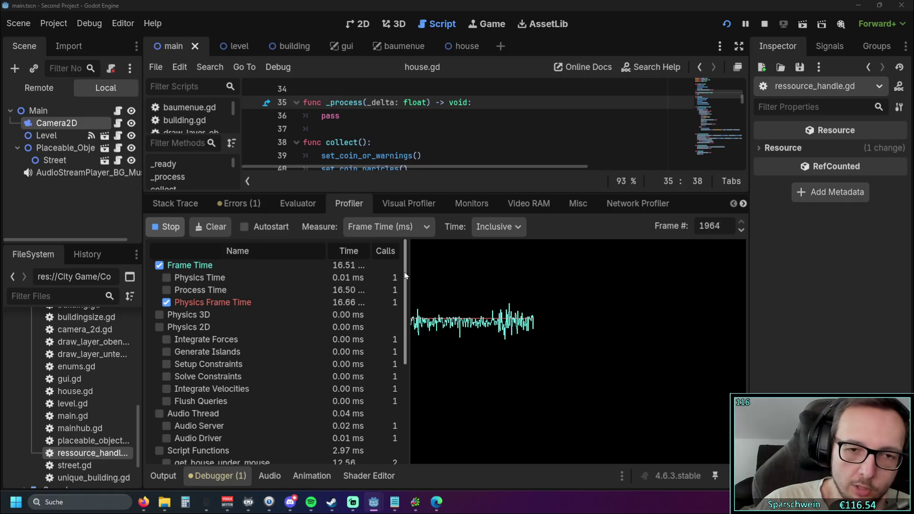
Scroll the Profiler's Script Functions list to check get_house_under_mouse (12.83 ms) against color_outline_with_shader_effect (11.68 ms).
scroll(404, 272, down, 3)
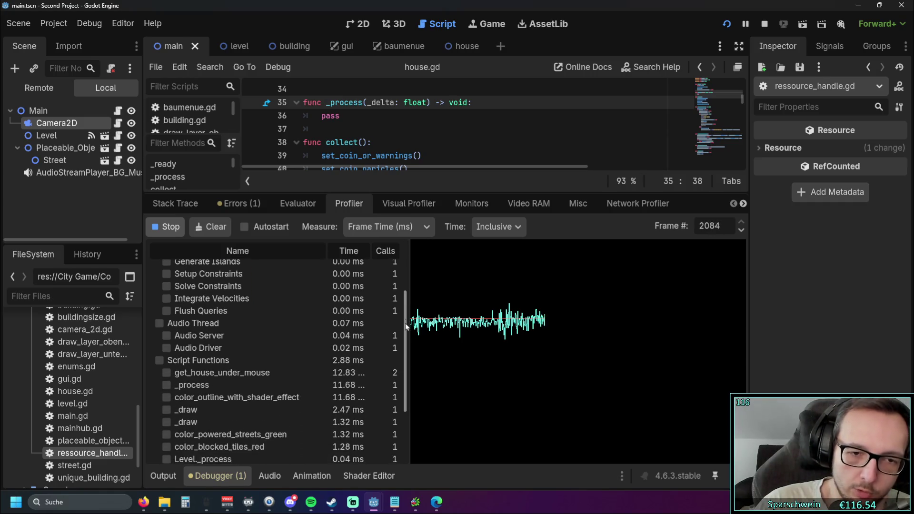
scroll(404, 272, up, 3)
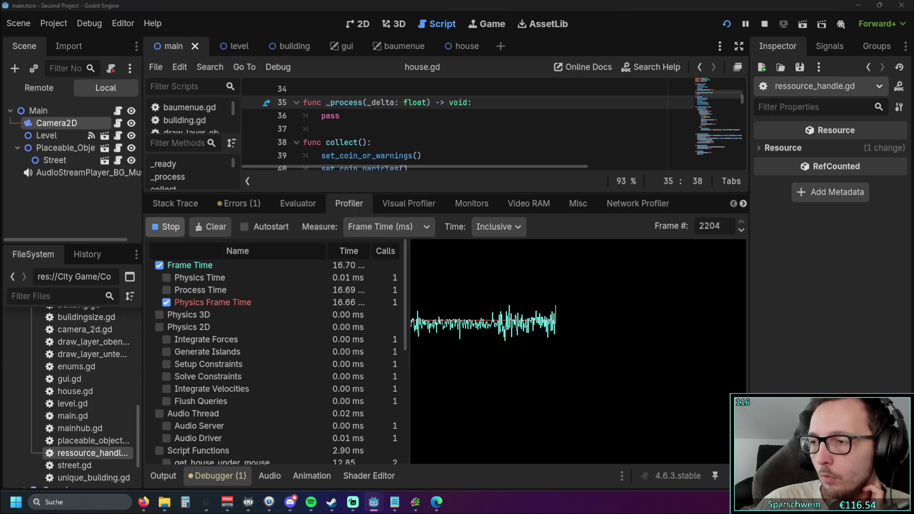
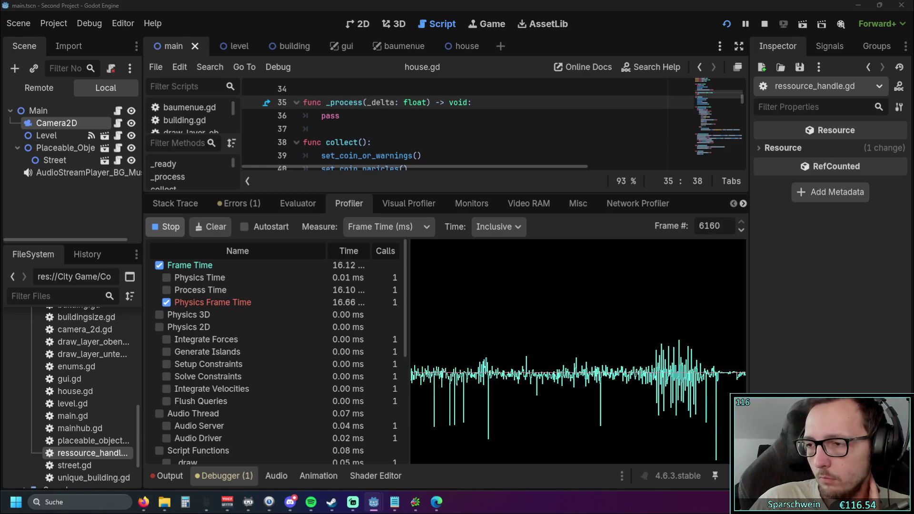
Stop the game, enlarge the code editor, and scroll house.gd to show_hover_building_info.
key(F8)
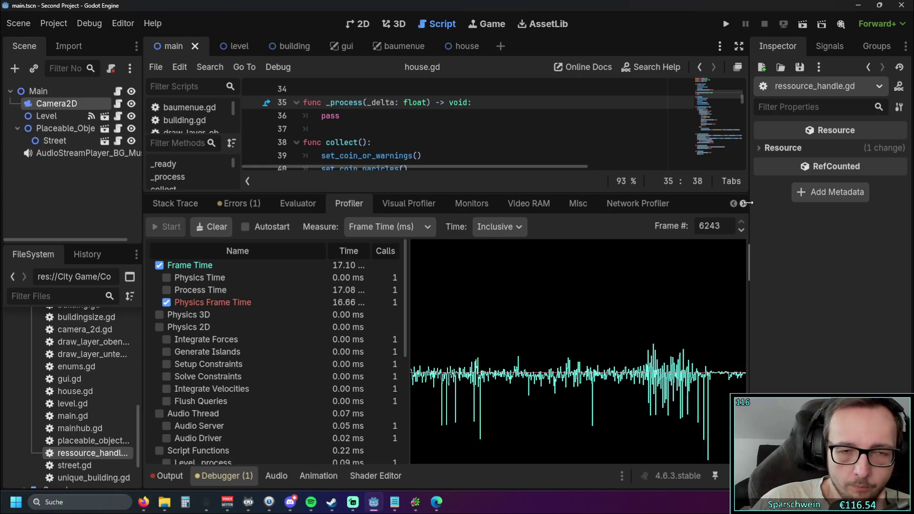
drag(429, 197, 428, 328)
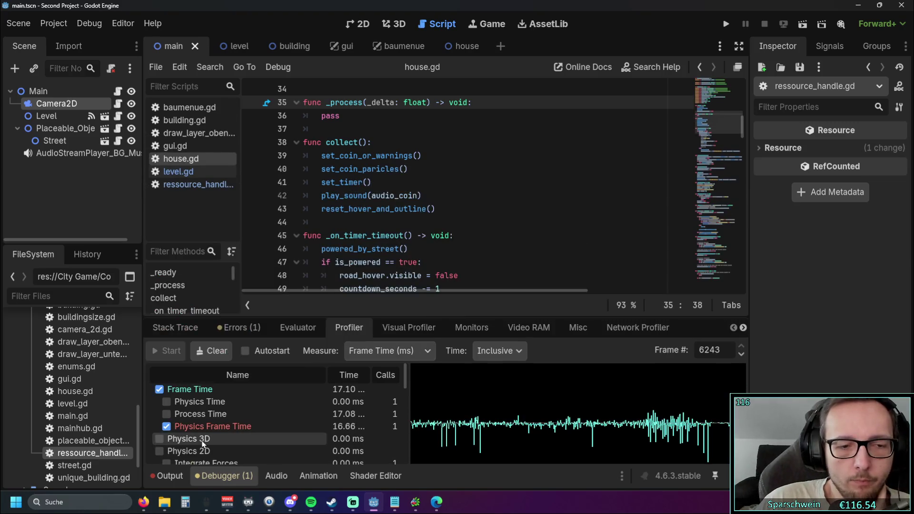
scroll(427, 282, down, 5)
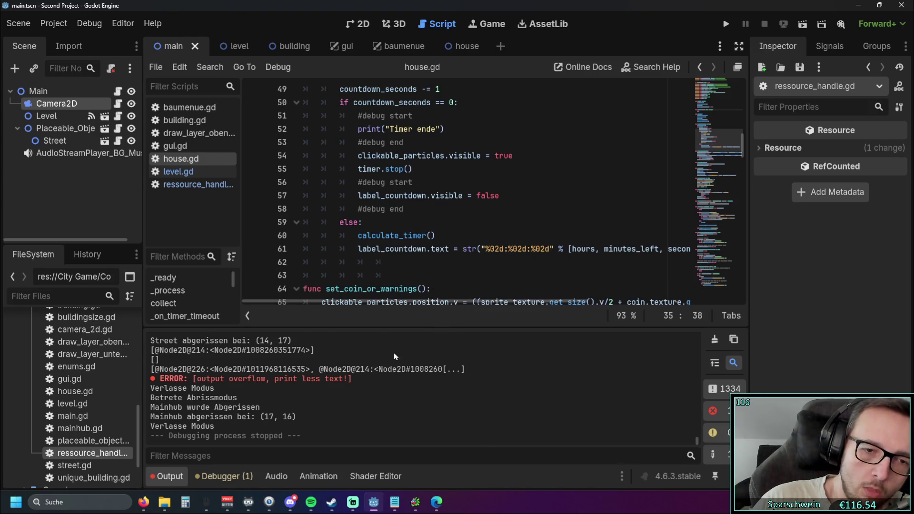
scroll(393, 352, up, 5)
scroll(396, 359, down, 2)
scroll(395, 360, down, 3)
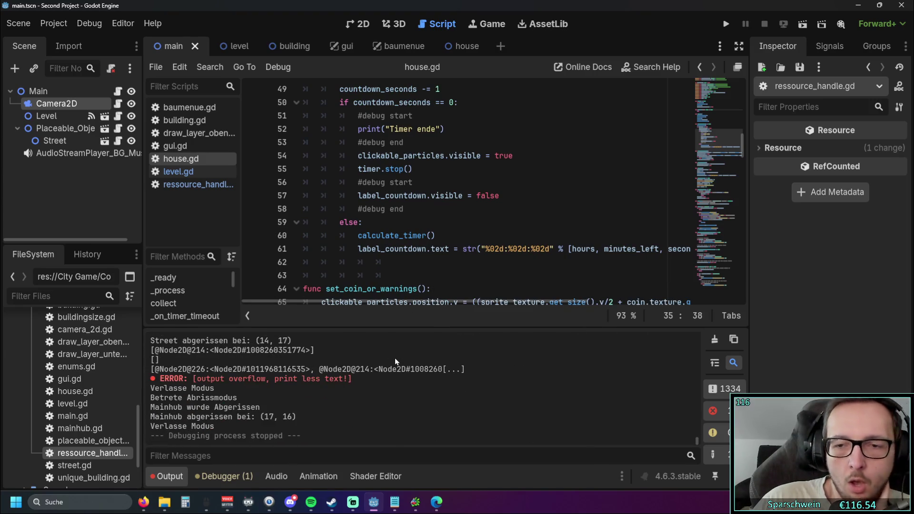
scroll(310, 252, down, 14)
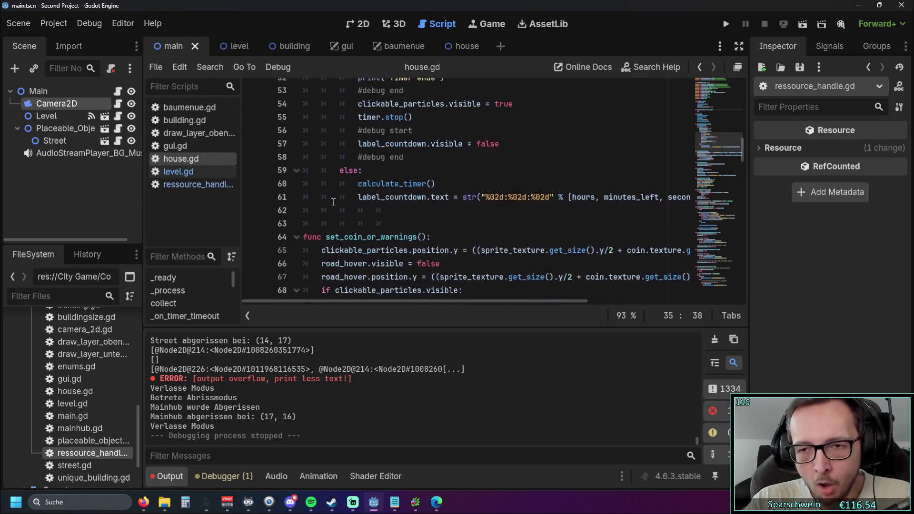
drag(738, 189, 735, 295)
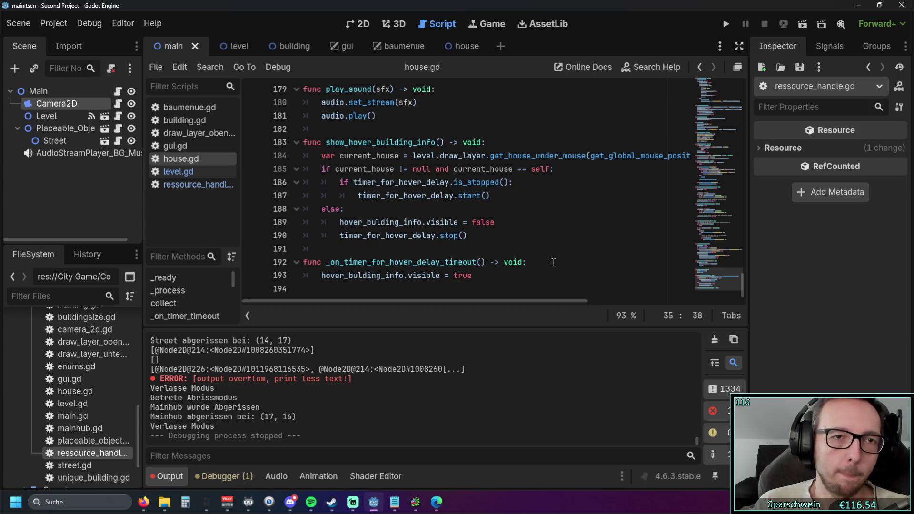
Select and review the show_hover_building_info lines in house.gd.
drag(449, 156, 718, 164)
click(718, 164)
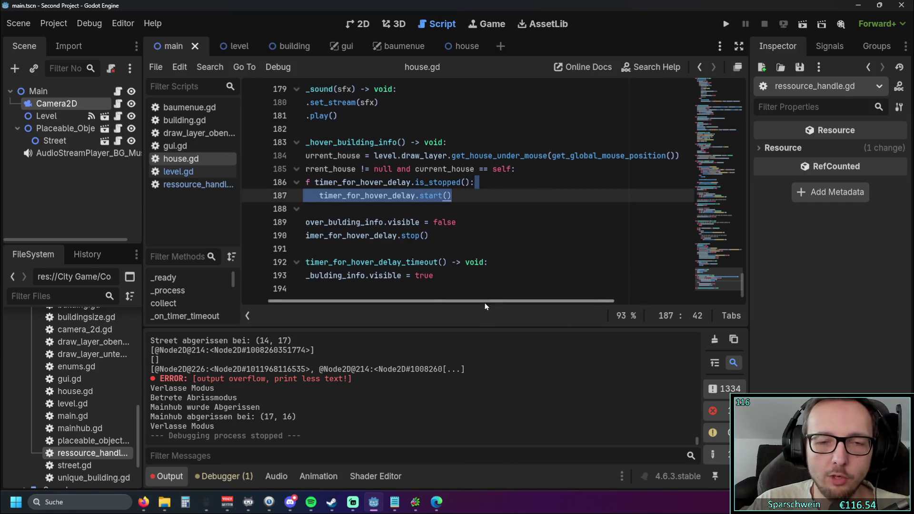
drag(487, 302, 418, 304)
click(493, 275)
mouse_move(494, 275)
mouse_down()
mouse_move(305, 262)
mouse_move(304, 142)
mouse_up()
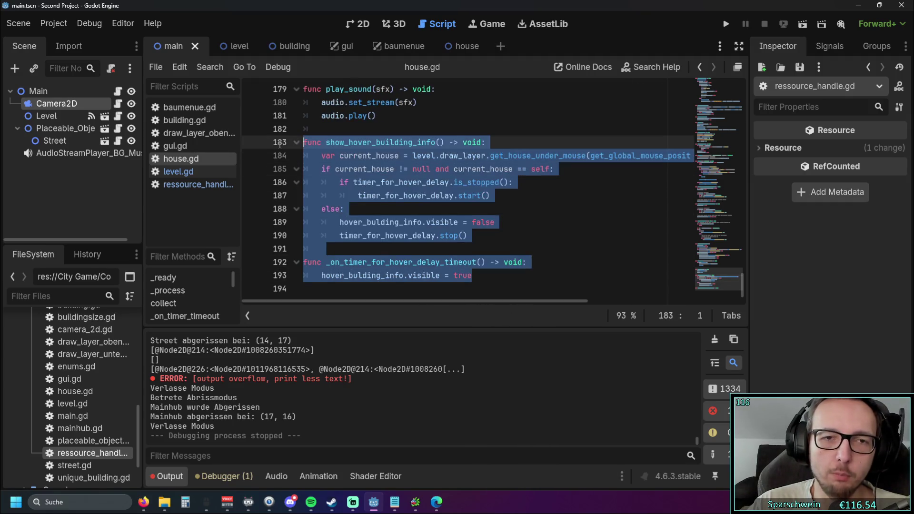
click(596, 206)
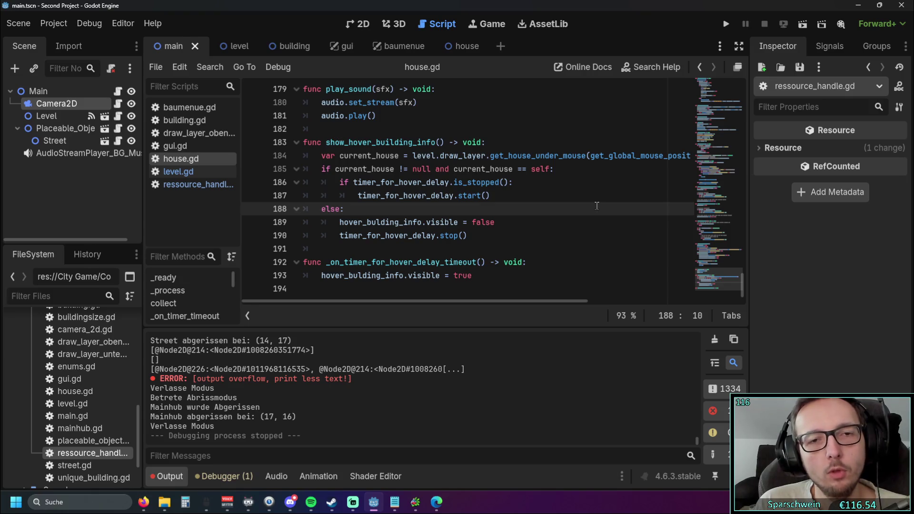
scroll(554, 186, up, 1)
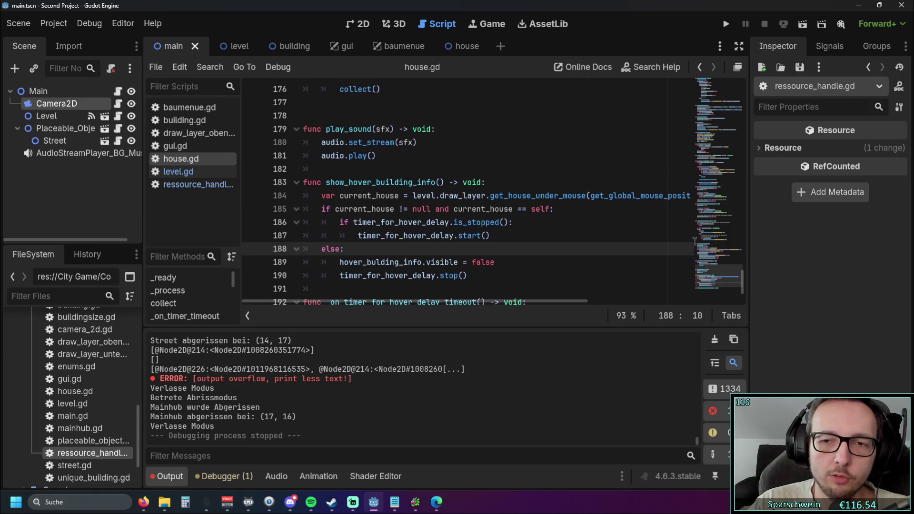
drag(741, 282, 739, 124)
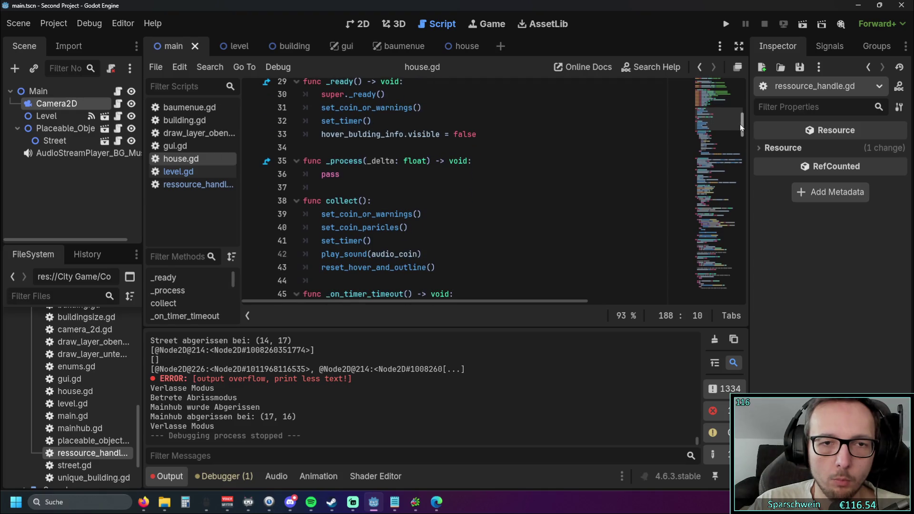
Inspect _process and the timer logic on lines 183–188, then switch to level.gd.
double_click(329, 162)
click(340, 174)
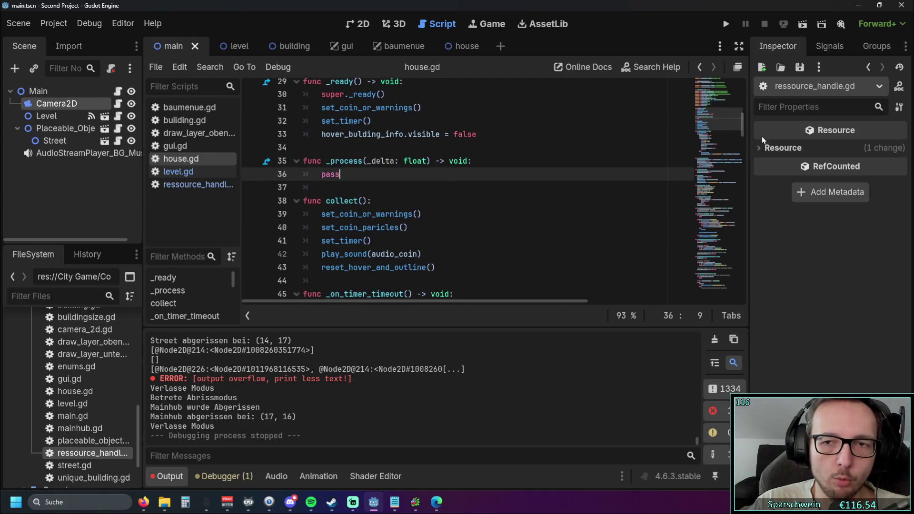
drag(741, 130, 744, 293)
click(483, 207)
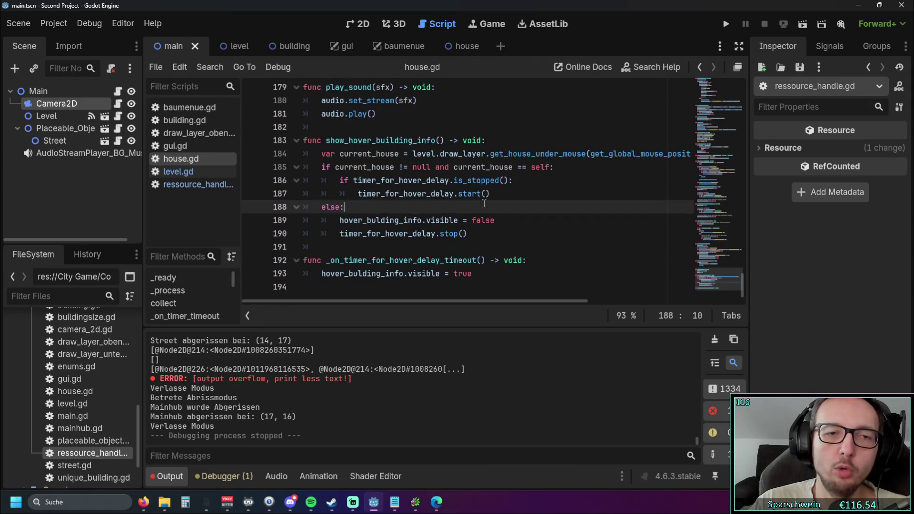
click(513, 193)
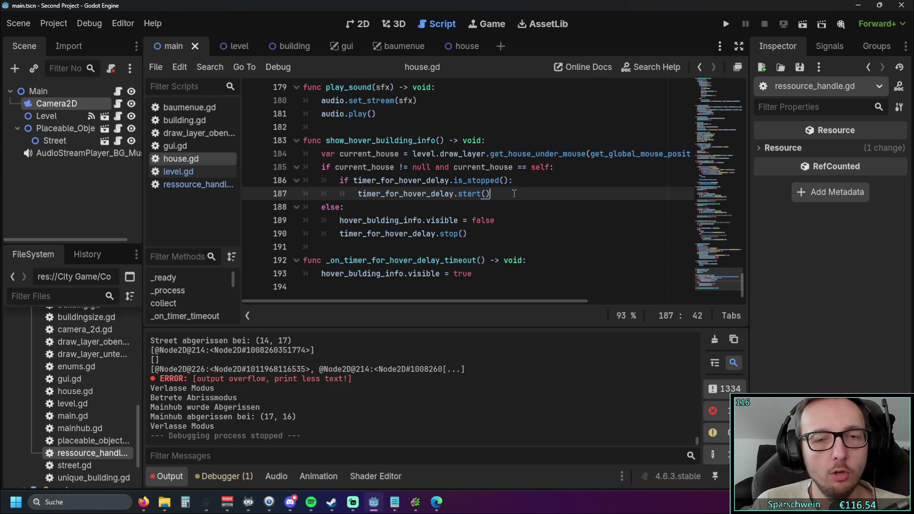
key(Up)
key(Up)
key(Up)
key(shift+Up)
click(588, 206)
click(515, 154)
click(611, 193)
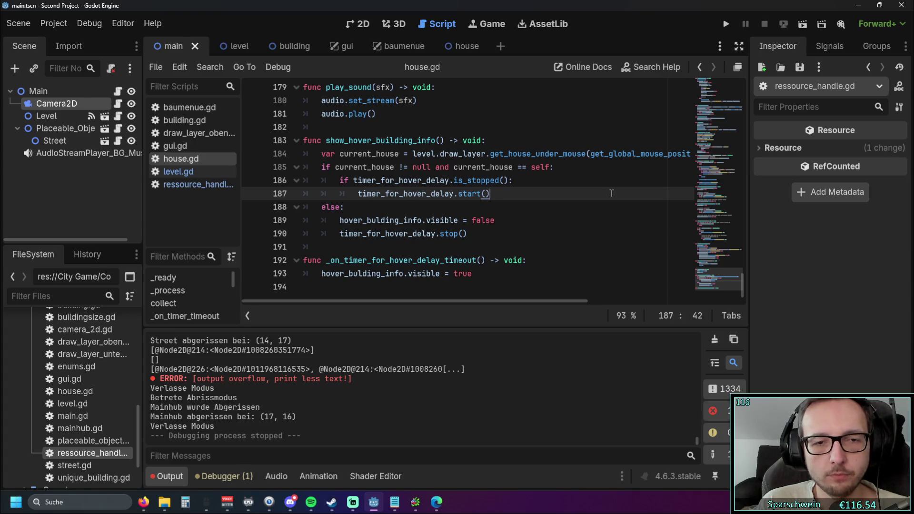
key(alt+Left)
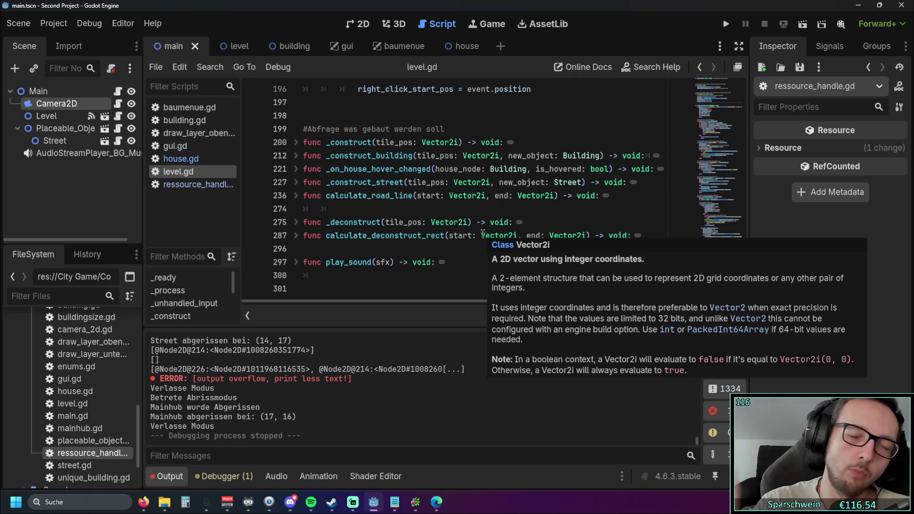
Browse level.gd's _unhandled_input with the output panel collapsed, then open draw_layer_oben.gd.
scroll(482, 234, up, 8)
scroll(464, 231, up, 17)
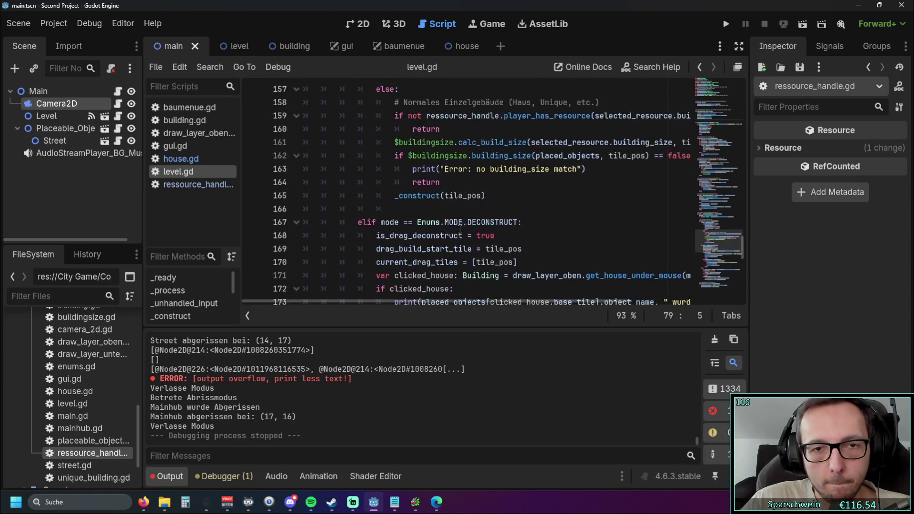
scroll(457, 223, up, 4)
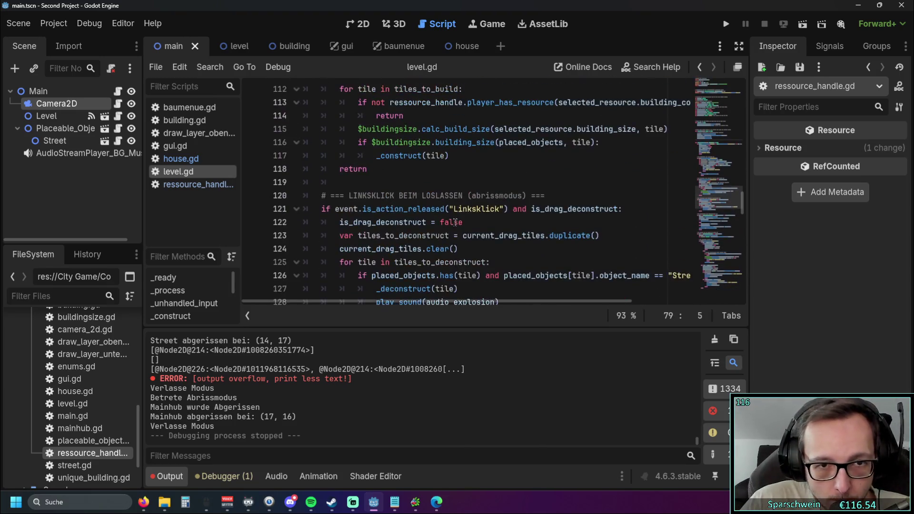
click(165, 476)
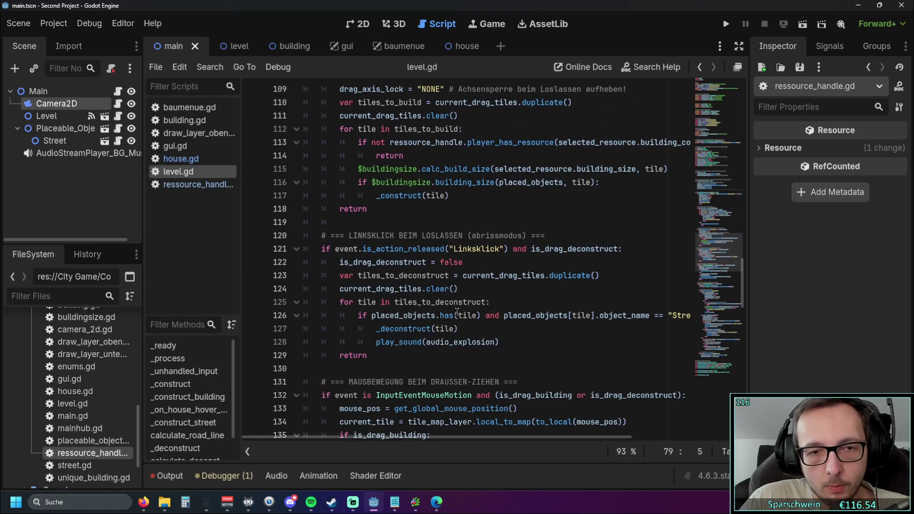
scroll(458, 312, up, 6)
scroll(463, 306, down, 15)
scroll(462, 307, down, 17)
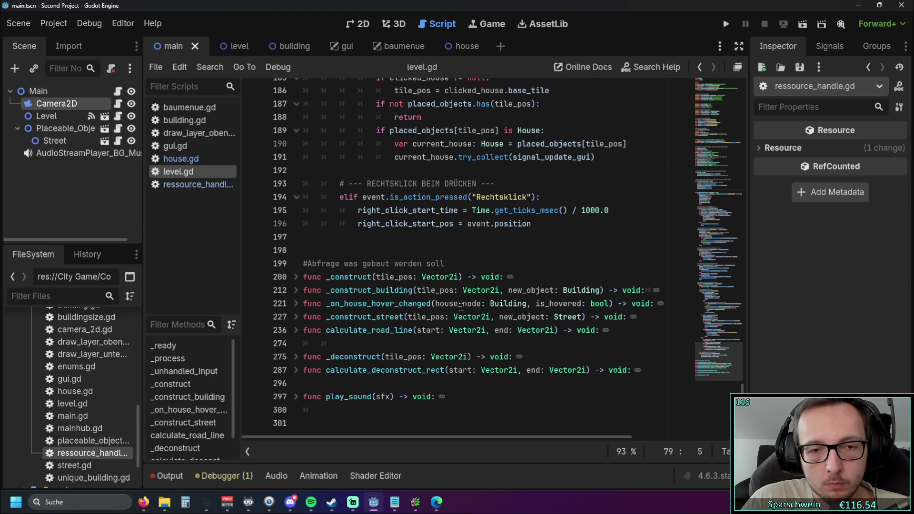
scroll(553, 303, up, 18)
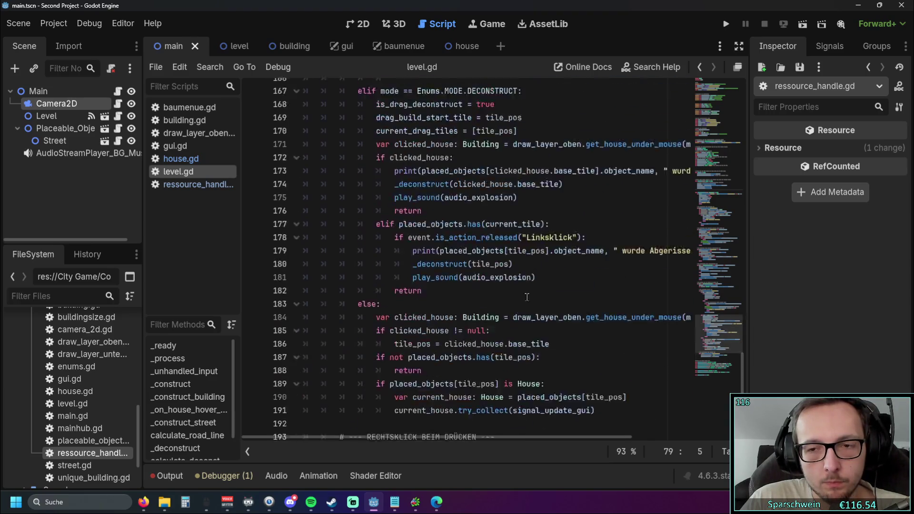
scroll(553, 303, up, 10)
scroll(549, 300, up, 4)
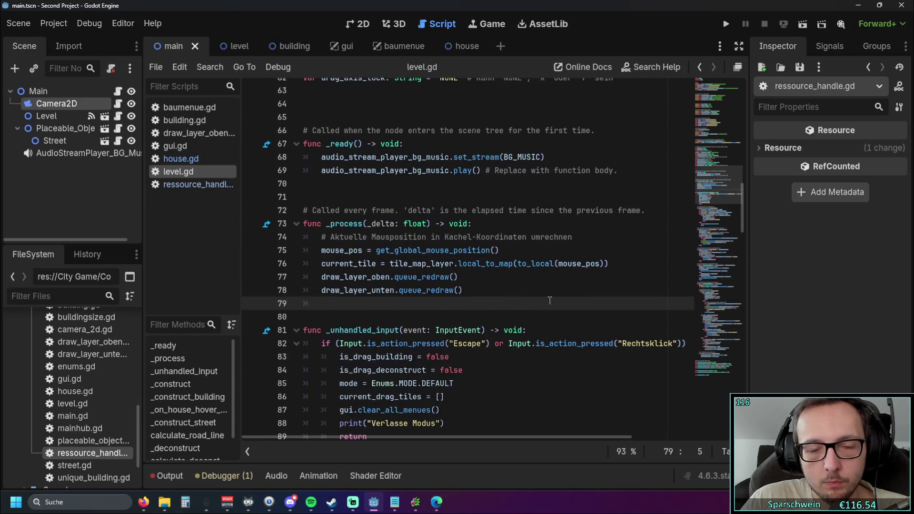
click(201, 135)
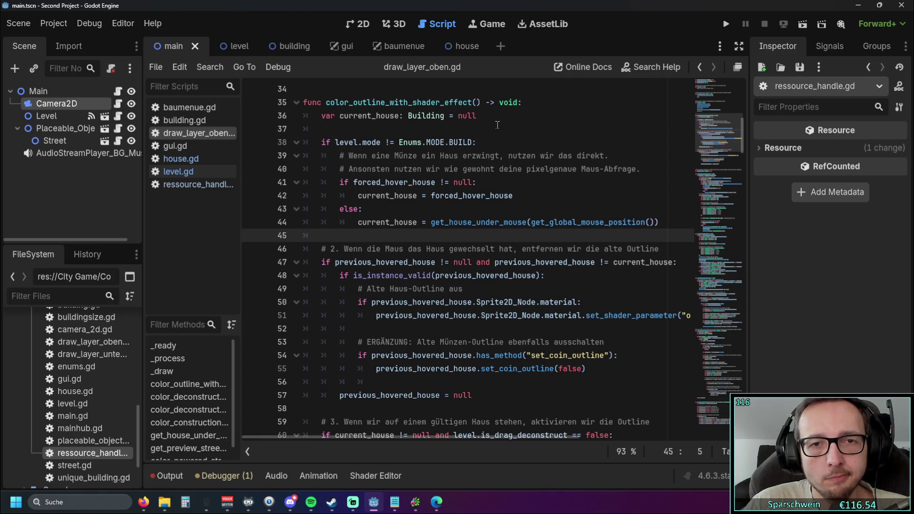
Scroll draw_layer_oben.gd down to get_house_under_mouse, then return to level.gd.
scroll(490, 128, down, 6)
scroll(489, 128, down, 3)
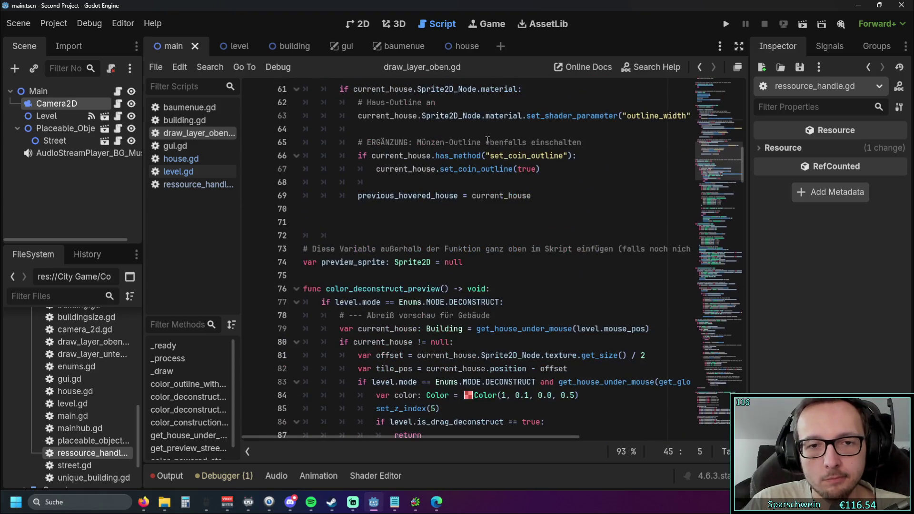
scroll(730, 204, down, 14)
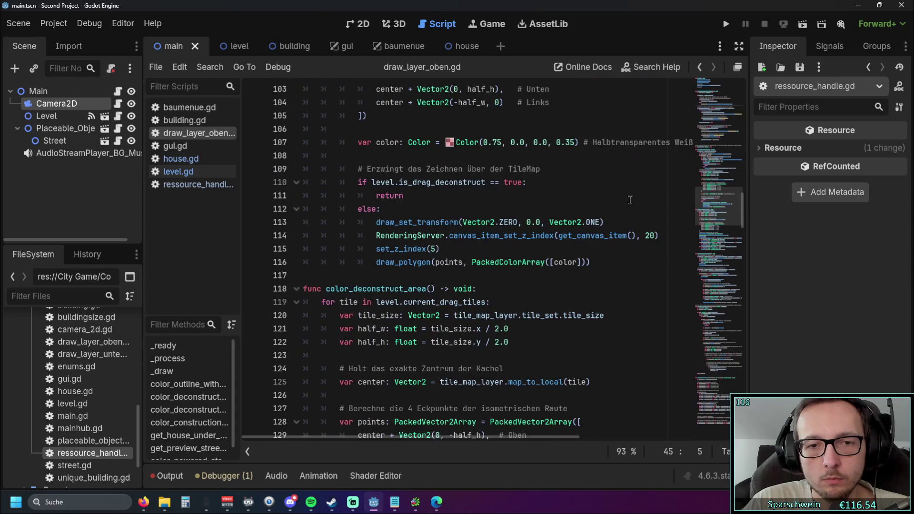
scroll(728, 201, down, 15)
scroll(616, 188, down, 10)
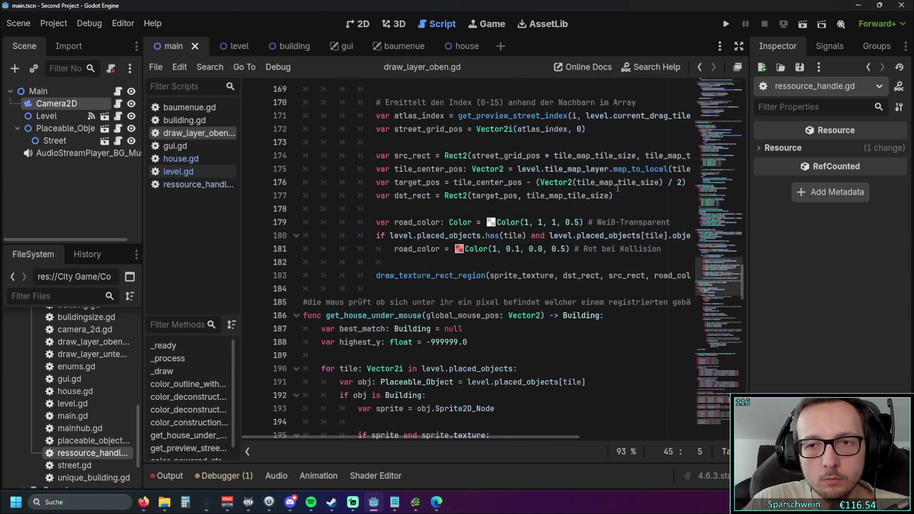
scroll(617, 186, down, 2)
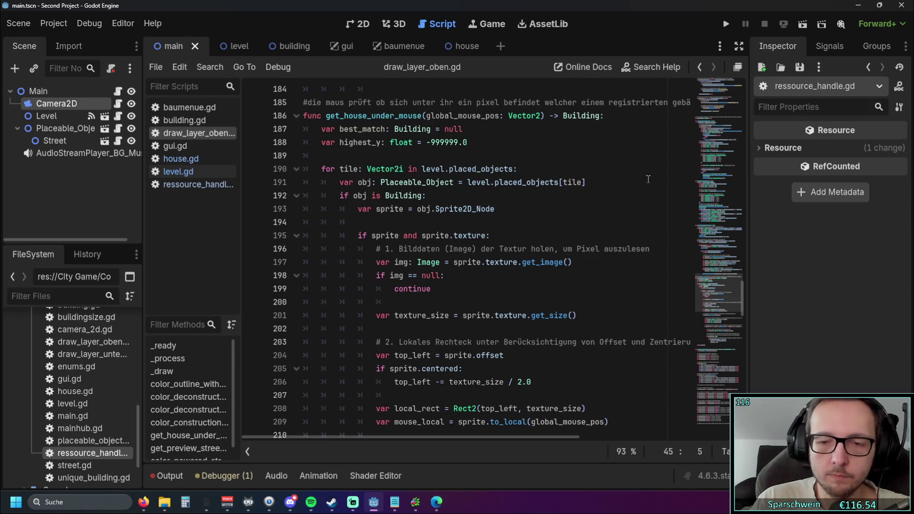
scroll(590, 188, down, 15)
scroll(576, 193, up, 8)
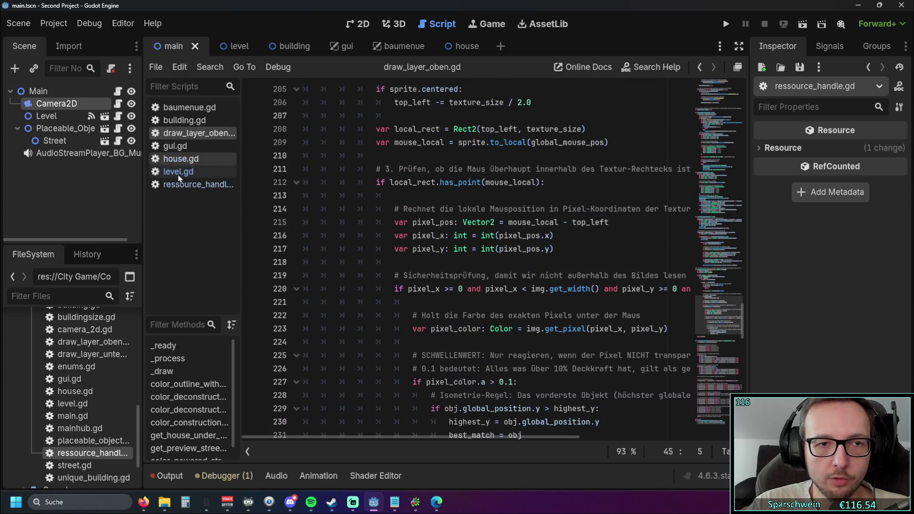
click(180, 171)
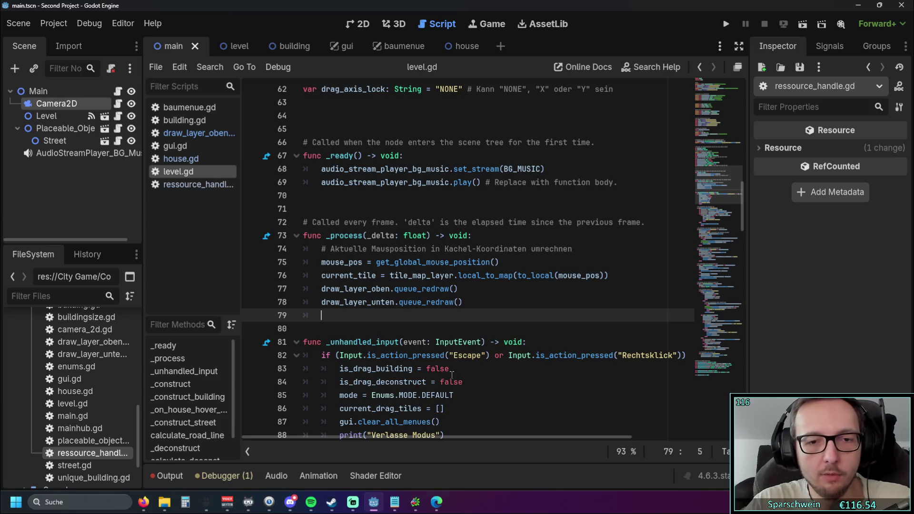
Search level.gd for get_house, correcting the misspelled get_iouse.
key(ctrl+f)
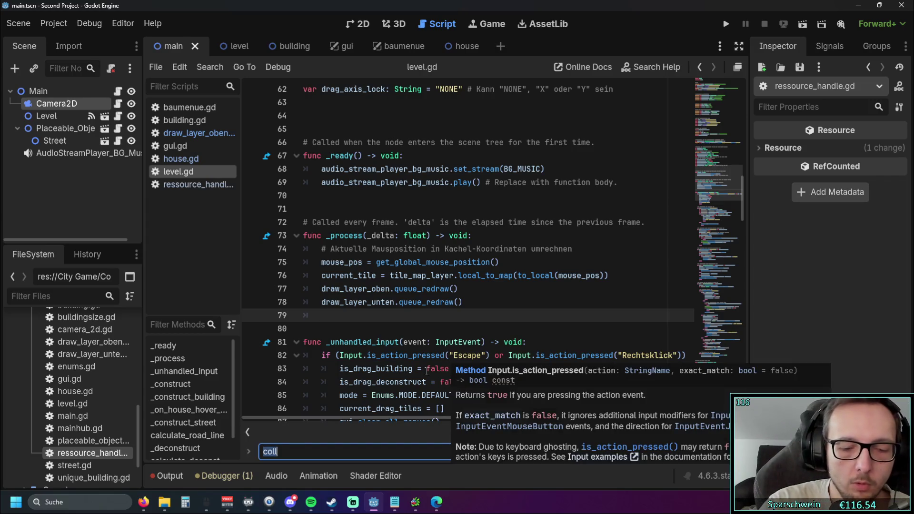
text(get_i)
text(jouse)
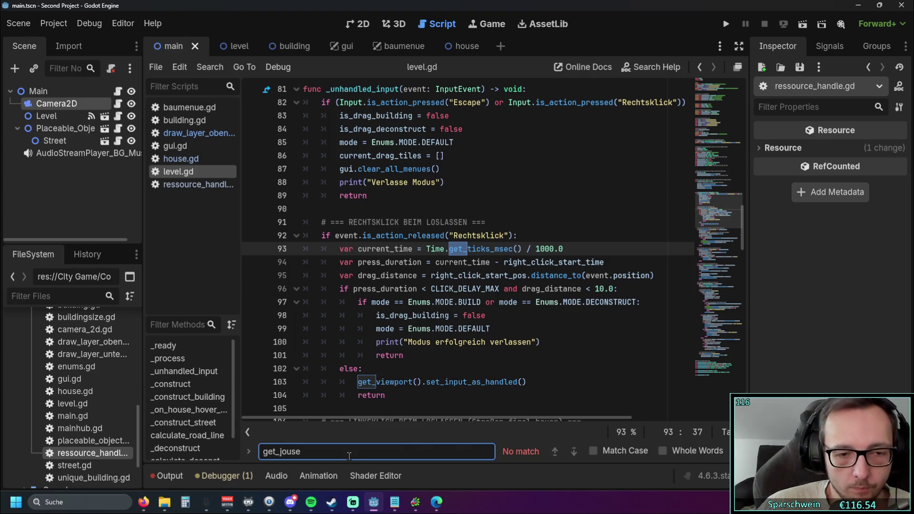
key(BackSpace)
key(BackSpace)
key(BackSpace)
text(house)
click(624, 341)
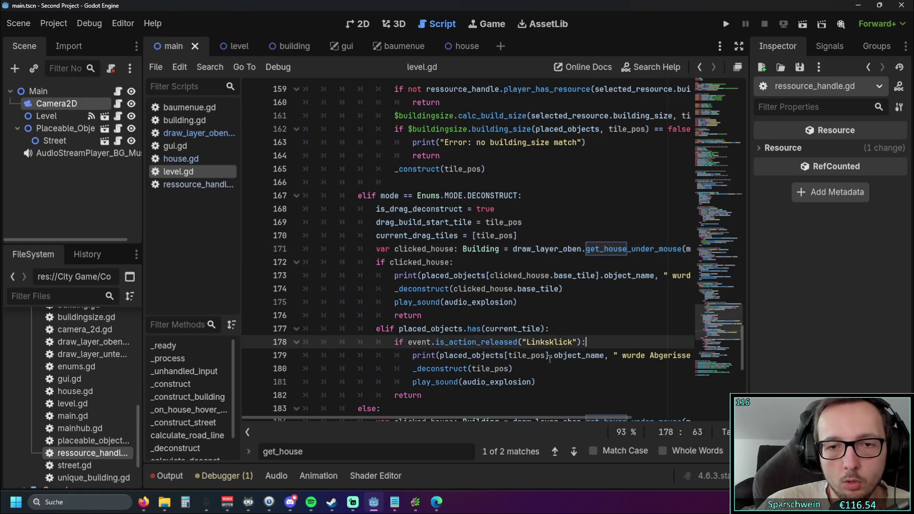
Step through the get_house matches on lines 171 and 184, ending after play_sound.
drag(402, 415, 436, 416)
scroll(523, 377, up, 6)
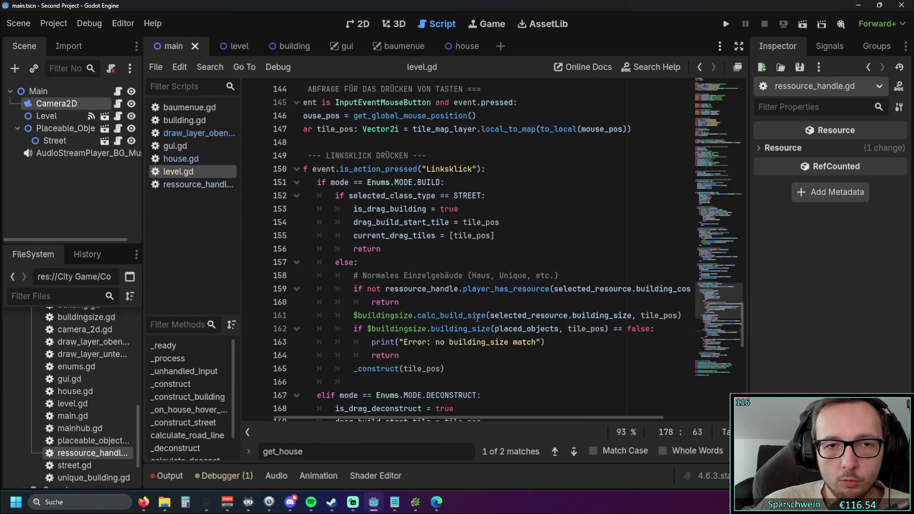
scroll(524, 377, down, 5)
click(554, 451)
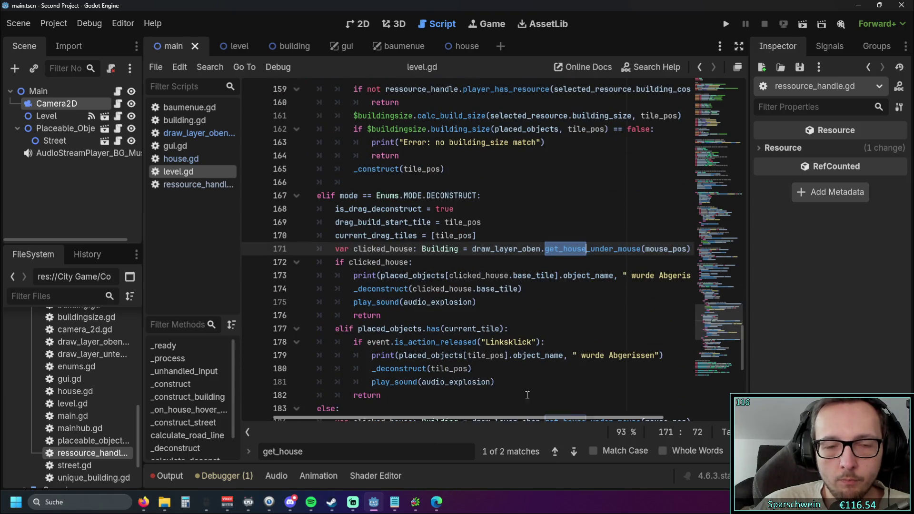
click(553, 316)
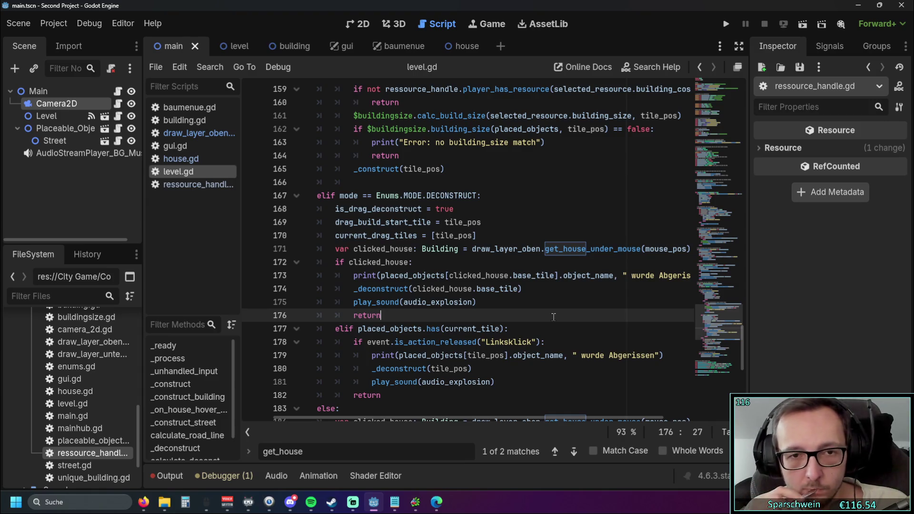
click(554, 451)
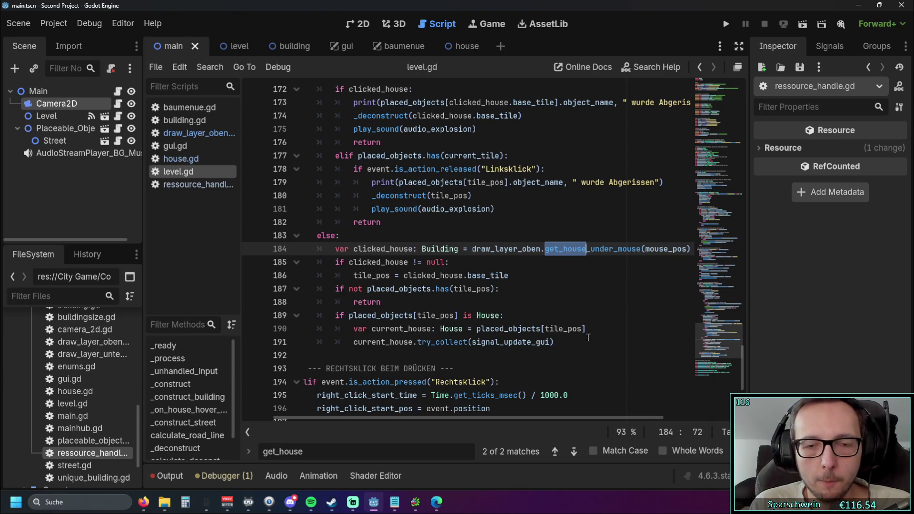
scroll(548, 333, down, 5)
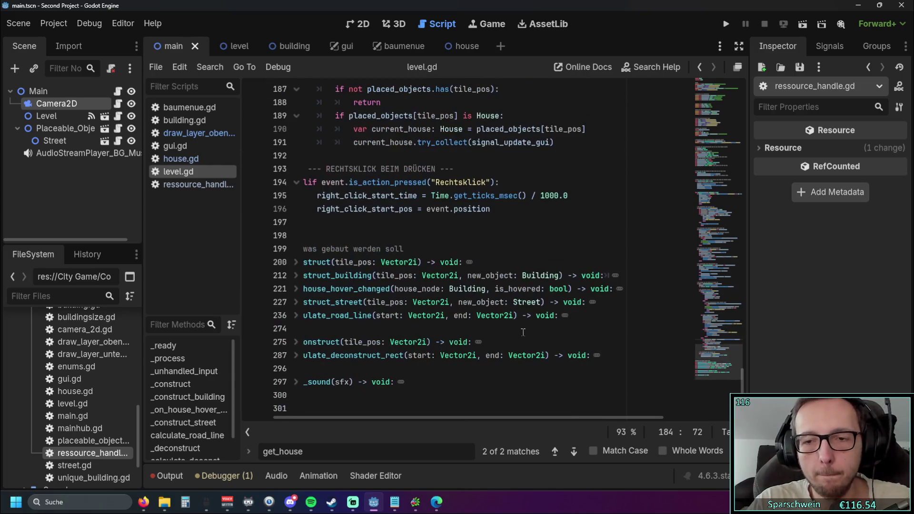
click(428, 383)
Append func hover_info_for_buildings() -> void: with a pass body at line 301.
click(382, 402)
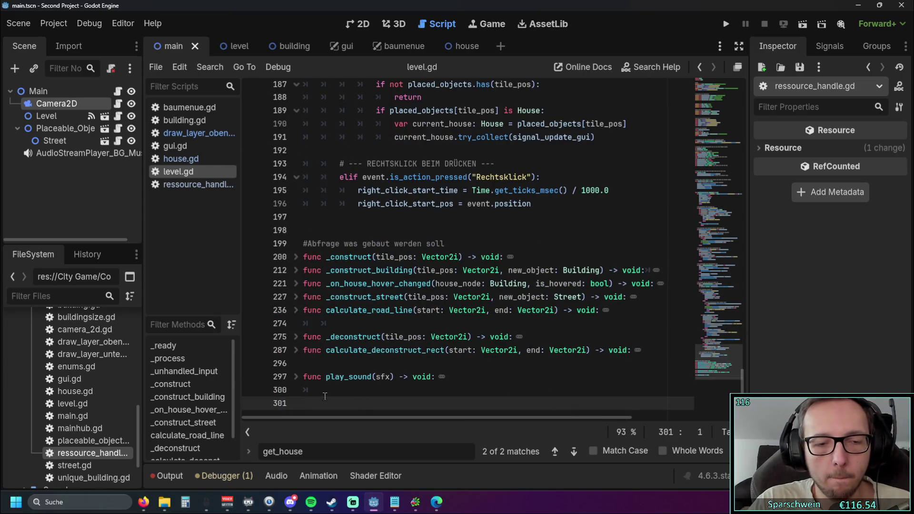
text(func )
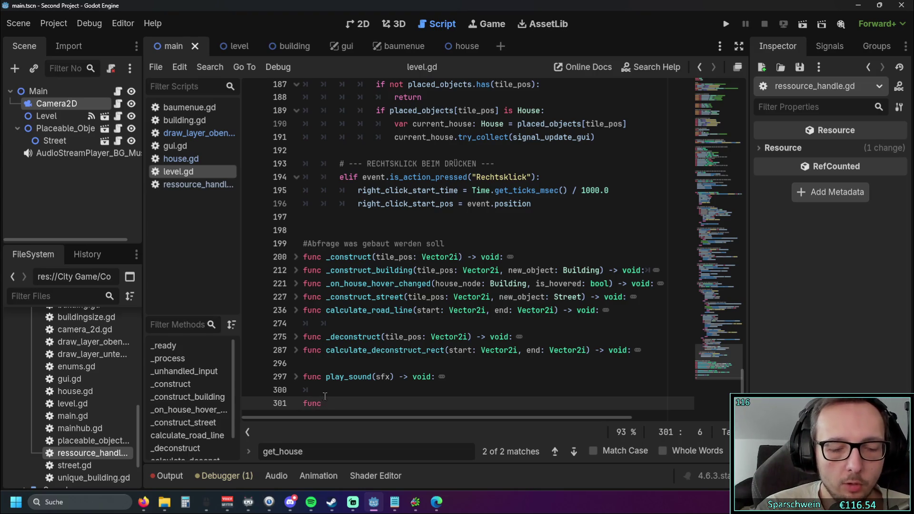
text(hover)
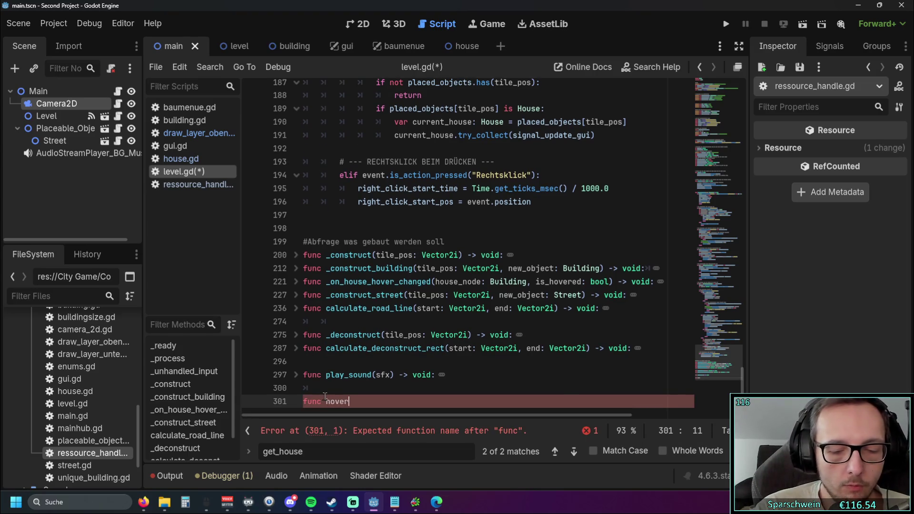
text(_info)
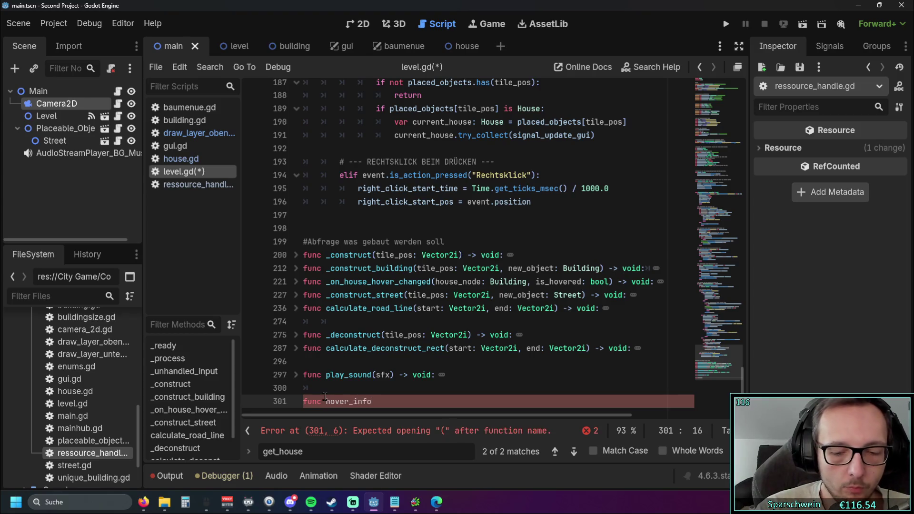
text(_for_bui)
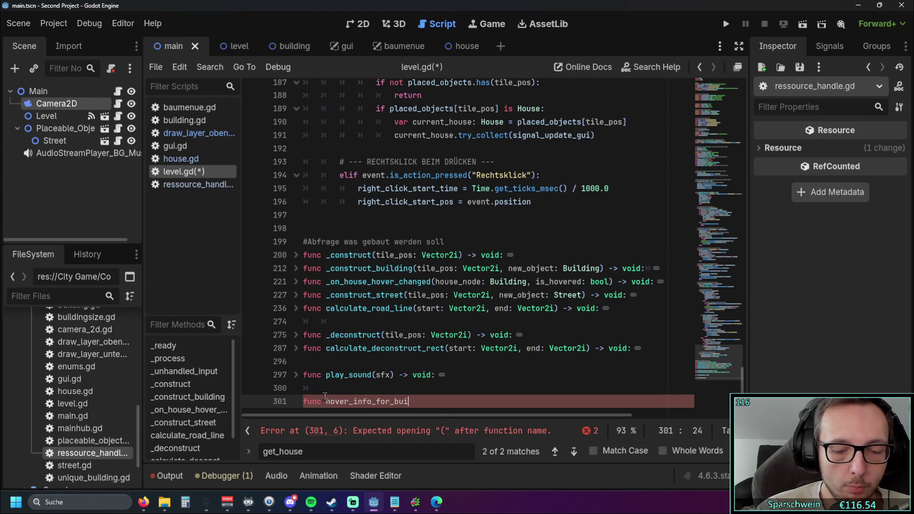
text(ldings)
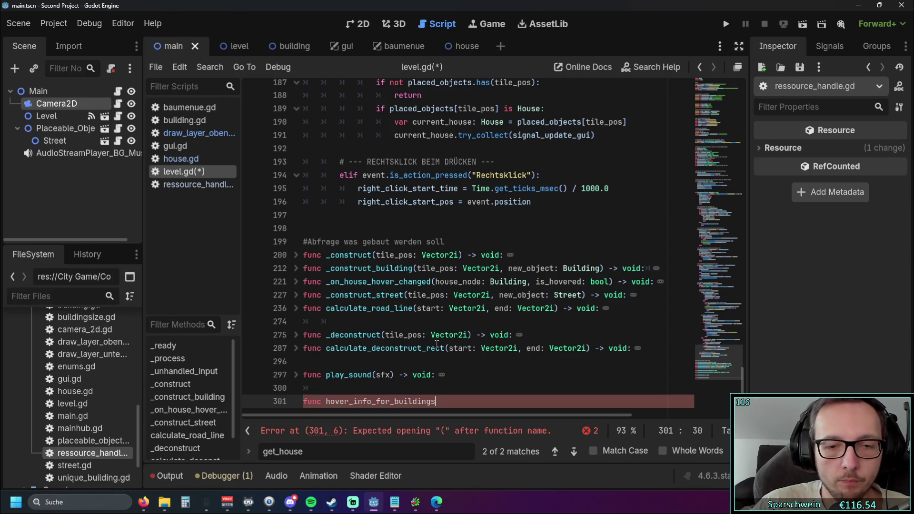
text(() ->)
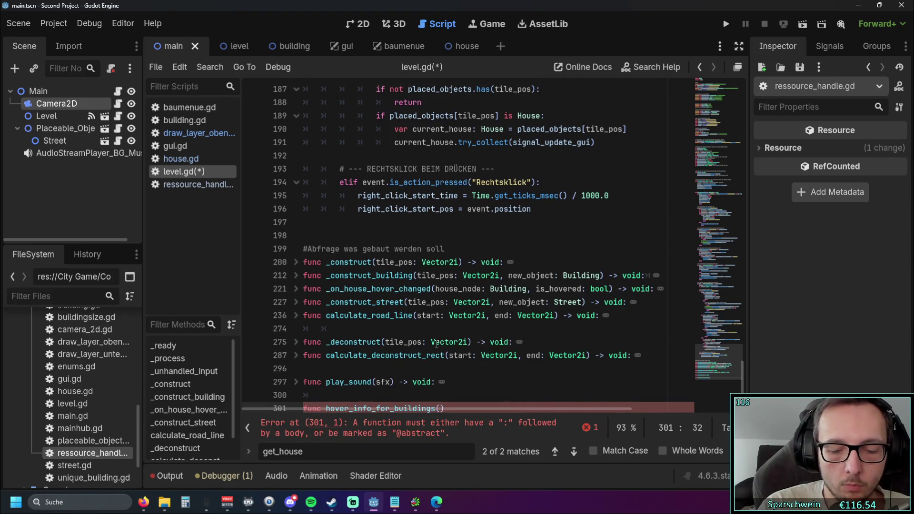
text( void)
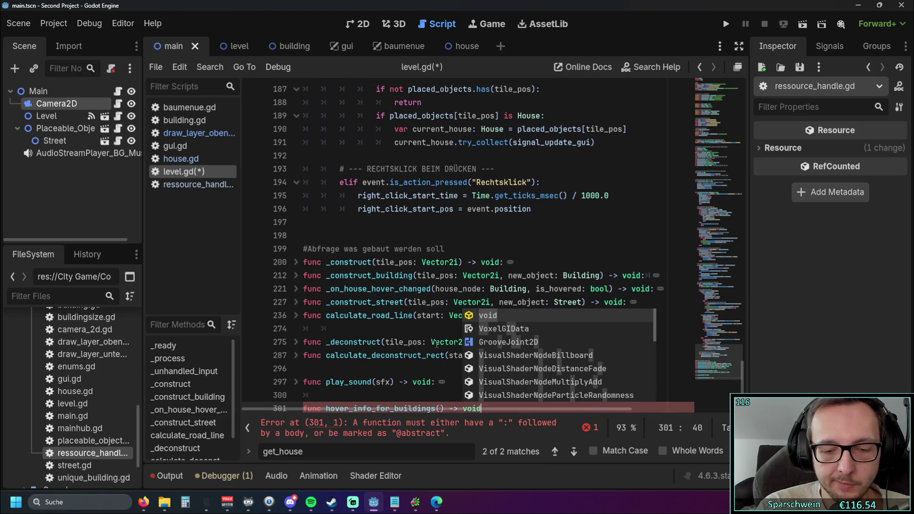
text(:)
key(Return)
text(pass)
scroll(501, 274, up, 15)
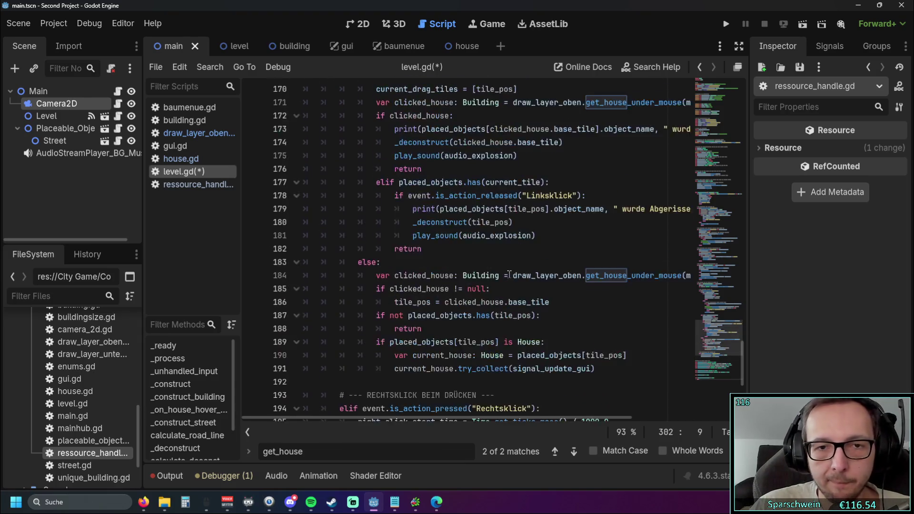
scroll(501, 274, down, 6)
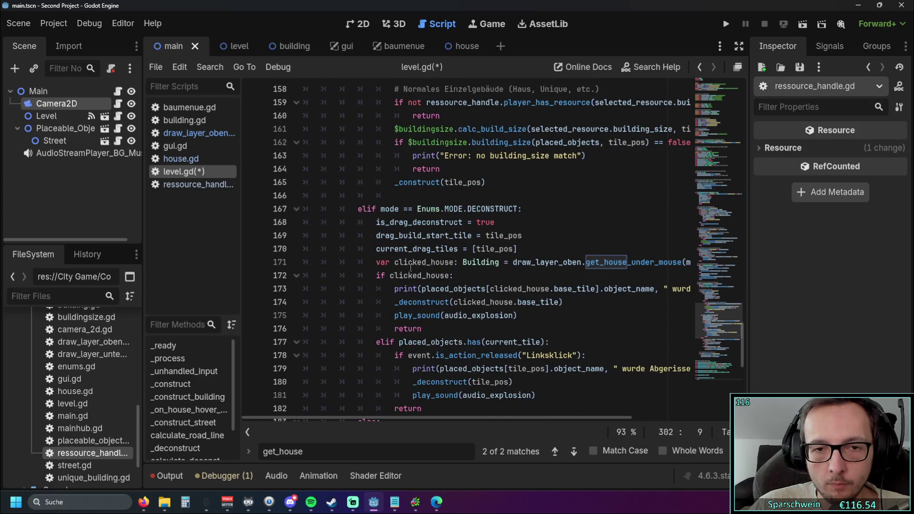
click(376, 262)
Copy the clicked_house lookup from line 171 into hover_info_for_buildings above pass.
drag(377, 262, 755, 262)
key(ctrl+c)
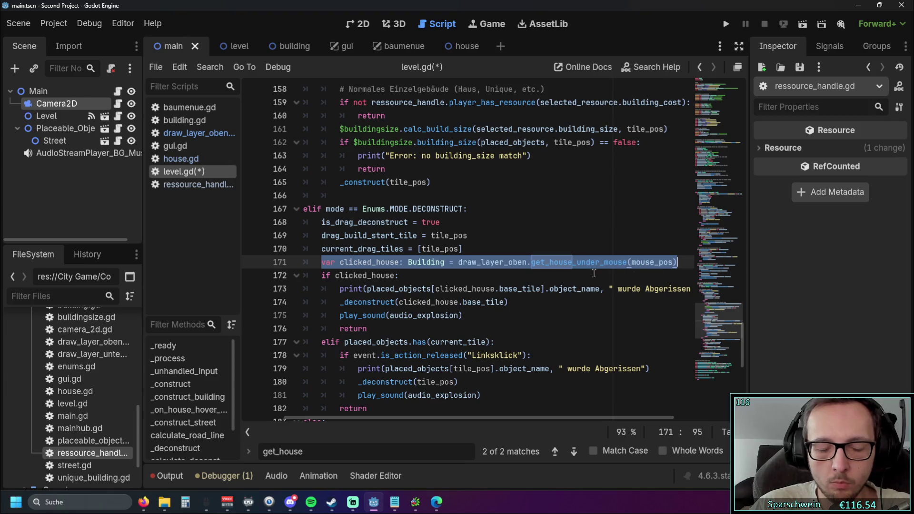
scroll(394, 341, down, 4)
scroll(394, 341, down, 6)
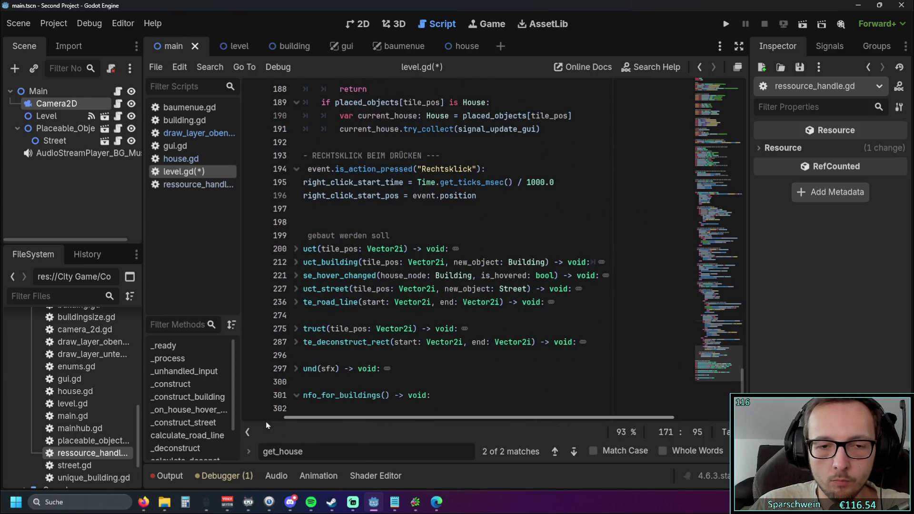
scroll(299, 420, left, 2)
click(523, 395)
key(Return)
key(ctrl+v)
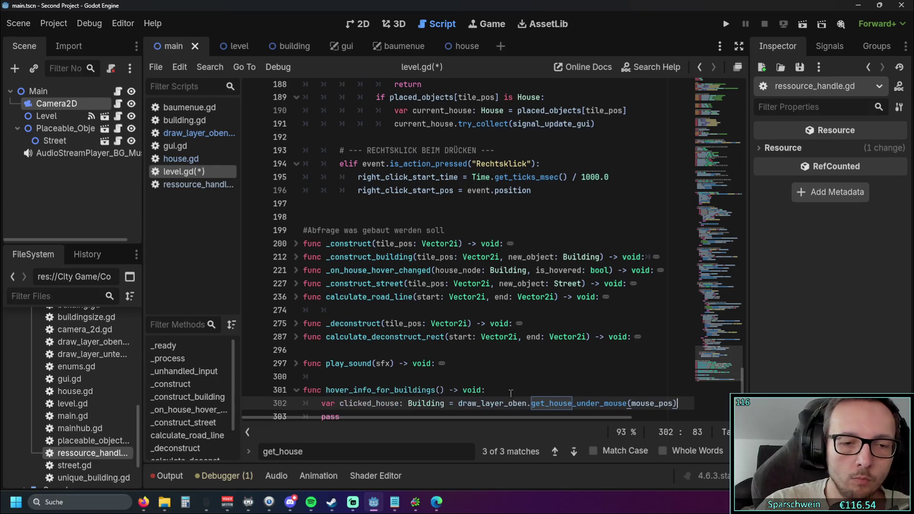
click(447, 370)
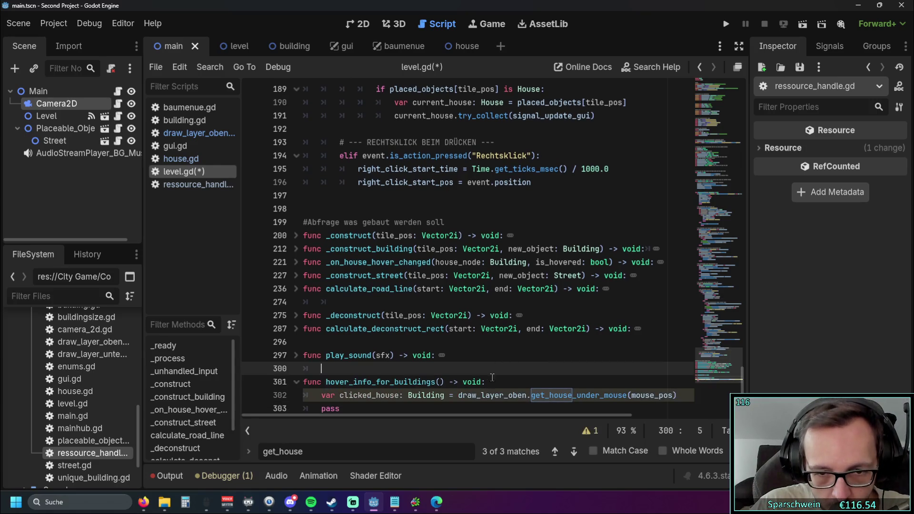
Rename the pasted variable from clicked_house to hoverd_house.
double_click(340, 397)
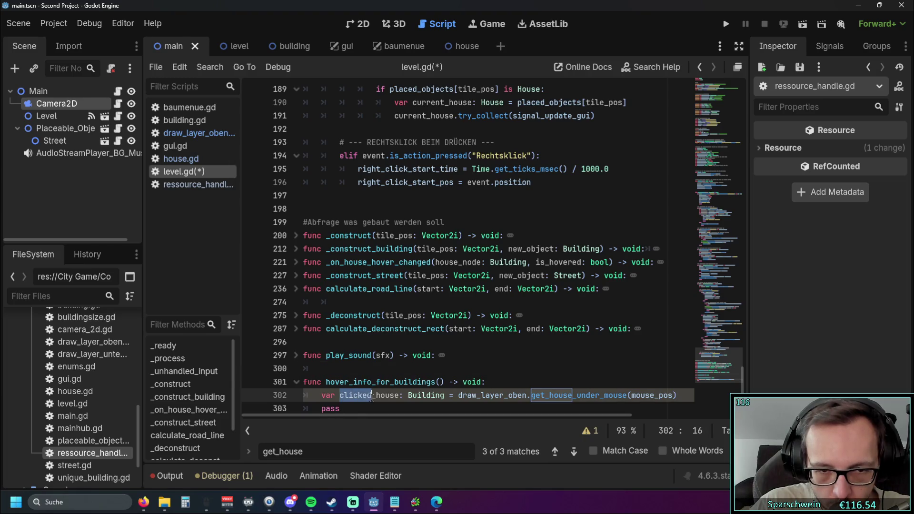
text(hover)
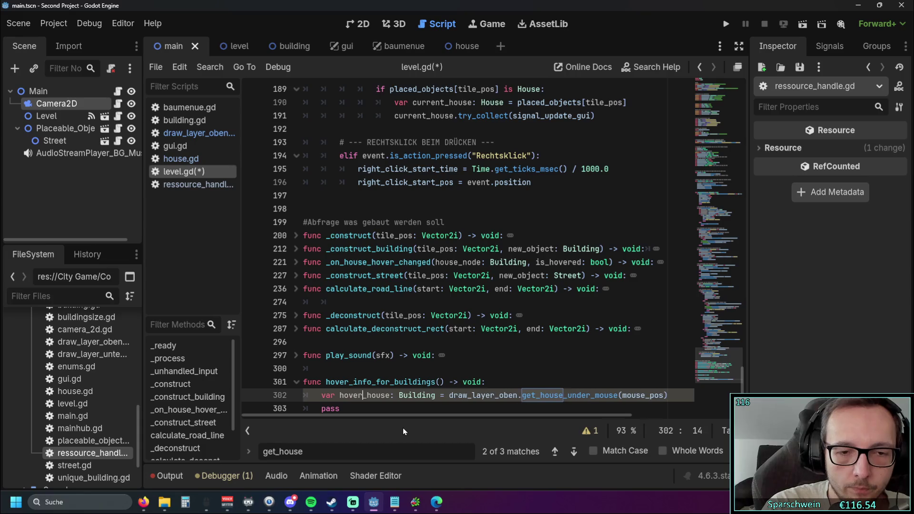
text(d house)
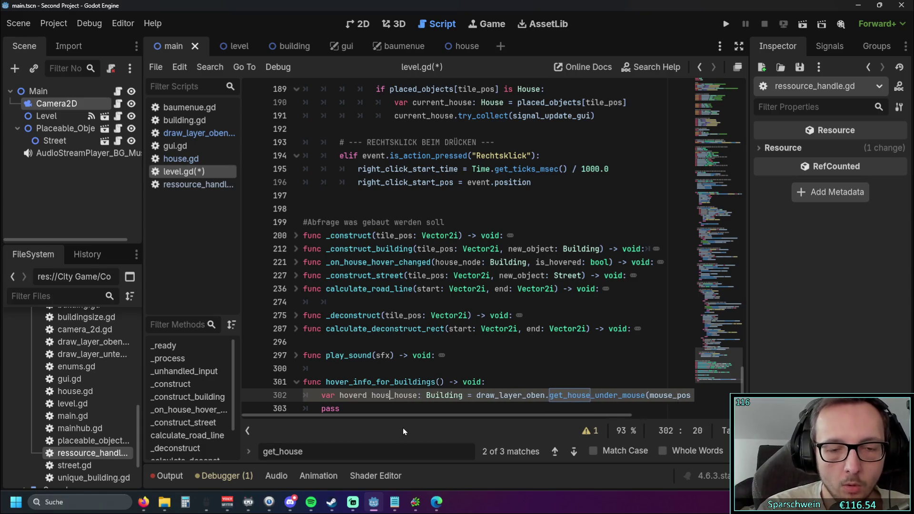
click(474, 328)
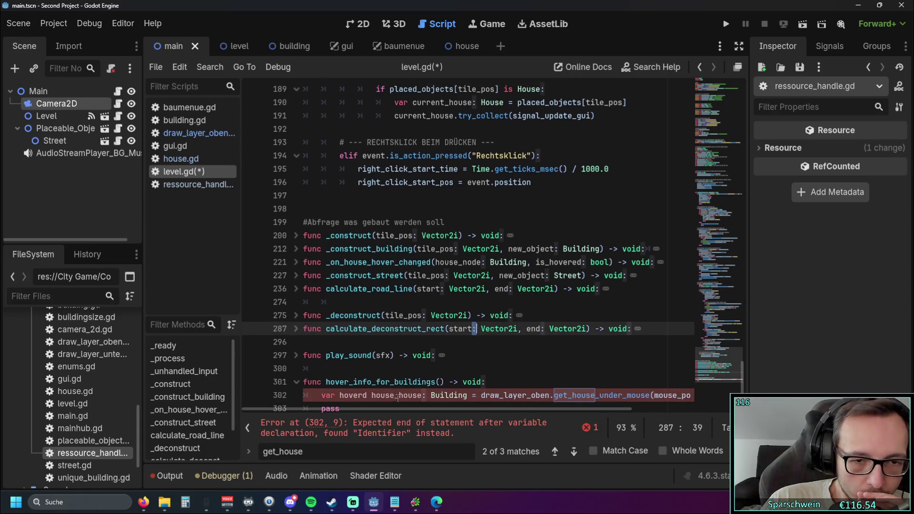
drag(399, 395, 376, 395)
key(BackSpace)
key(BackSpace)
key(Delete)
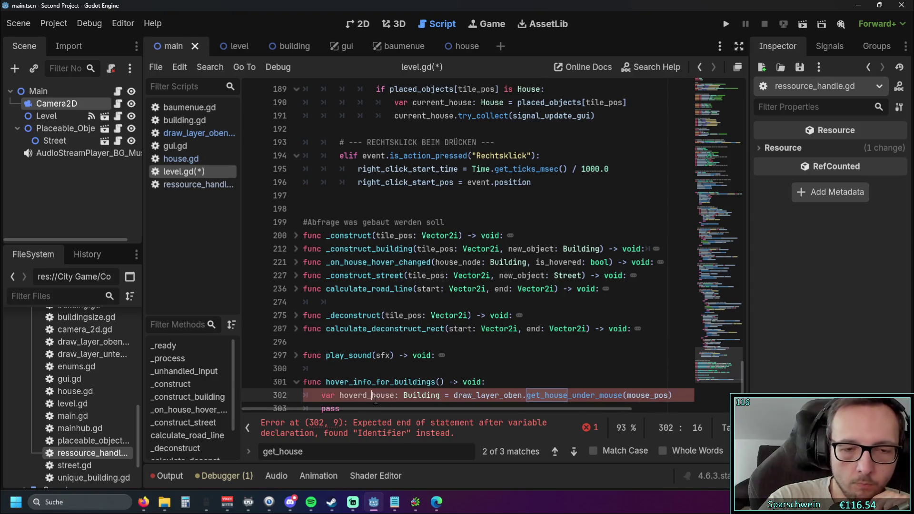
click(457, 355)
mouse_move(498, 421)
mouse_down()
mouse_move(541, 419)
mouse_move(450, 417)
mouse_up()
click(632, 388)
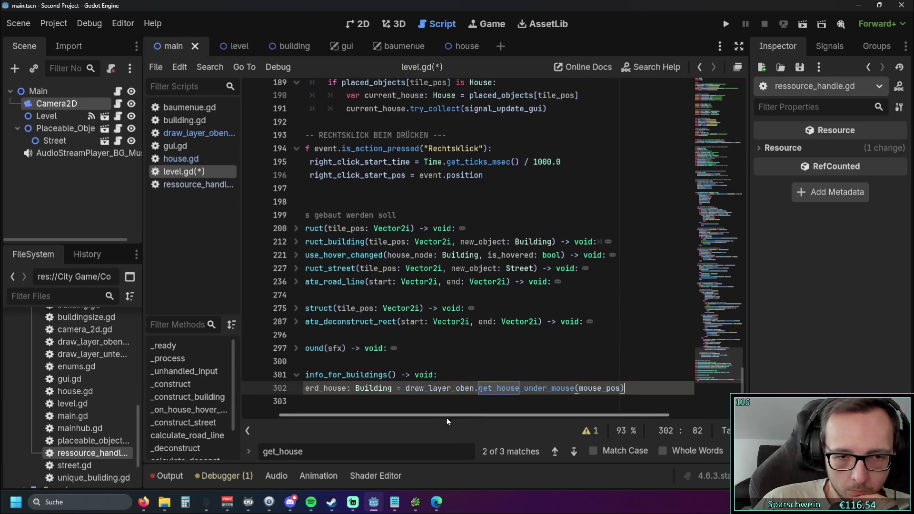
scroll(476, 309, up, 5)
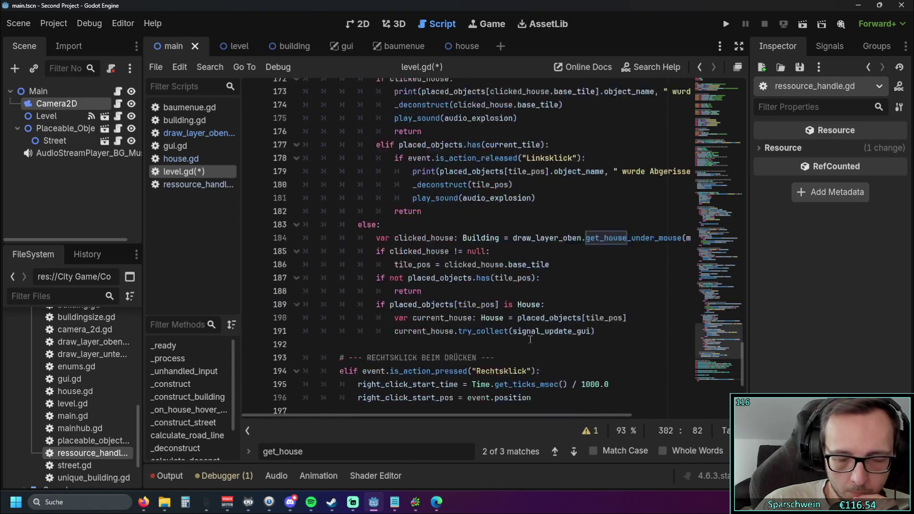
scroll(526, 336, down, 5)
click(519, 351)
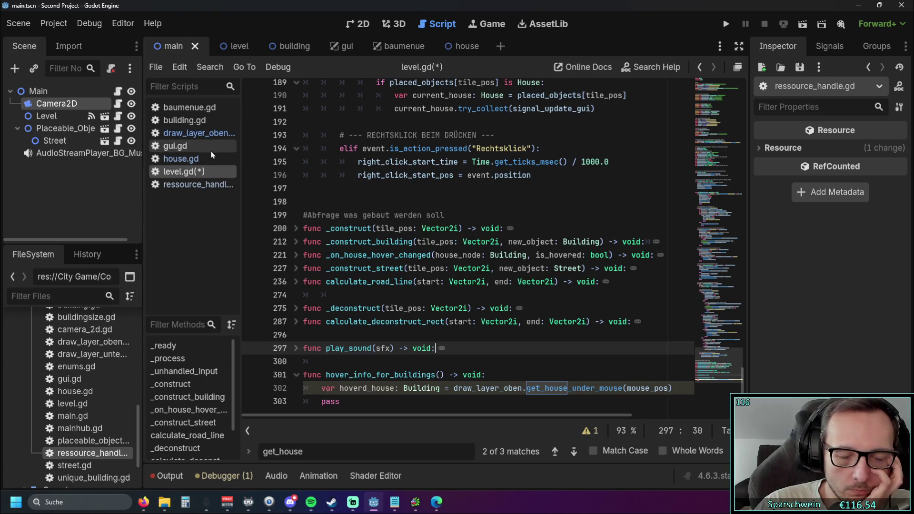
click(712, 327)
mouse_move(713, 327)
mouse_down()
mouse_move(745, 191)
mouse_move(738, 144)
mouse_move(730, 196)
mouse_up()
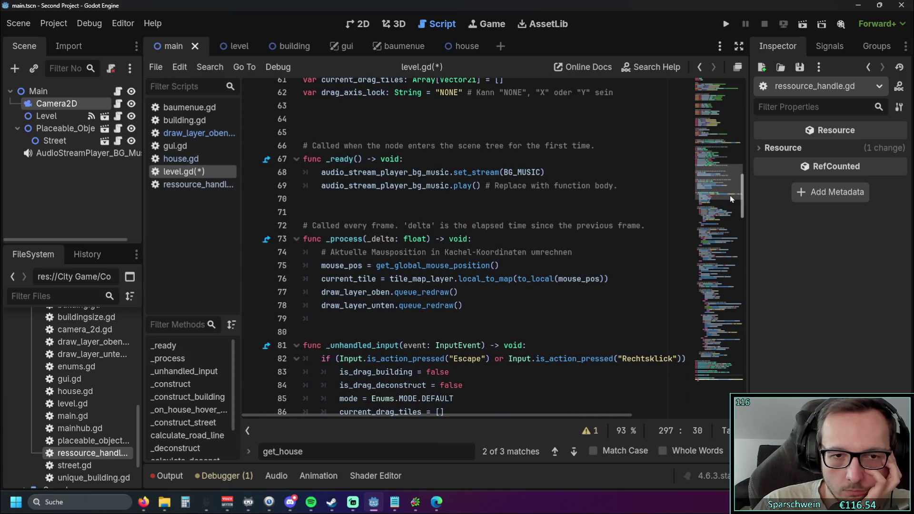
drag(729, 195, 729, 196)
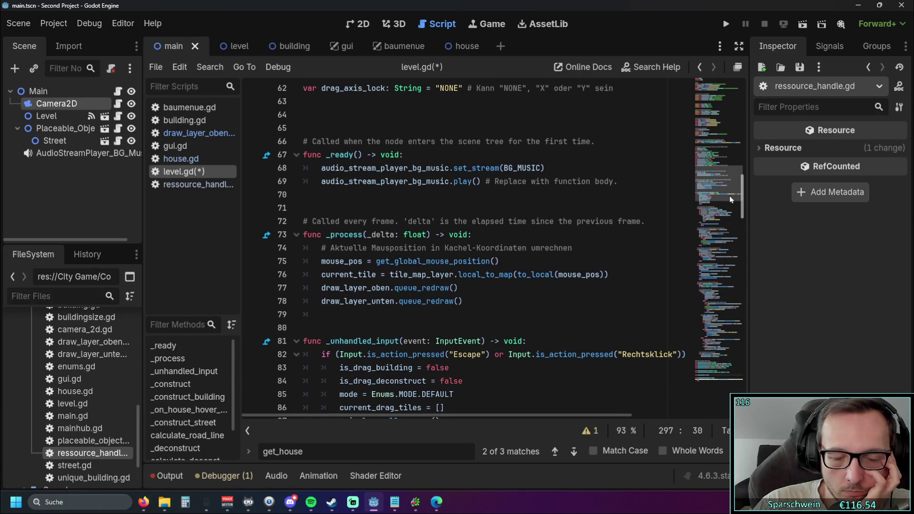
click(172, 136)
scroll(733, 151, up, 10)
scroll(735, 138, up, 15)
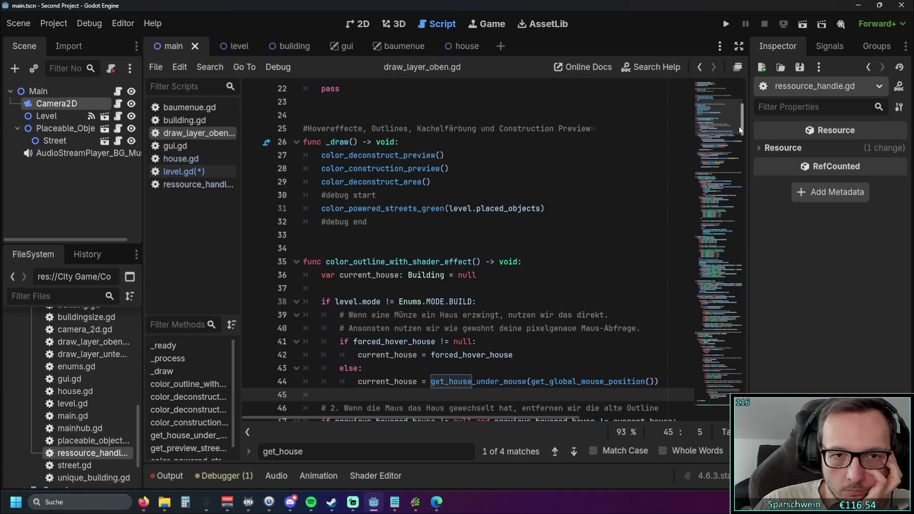
scroll(737, 124, up, 1)
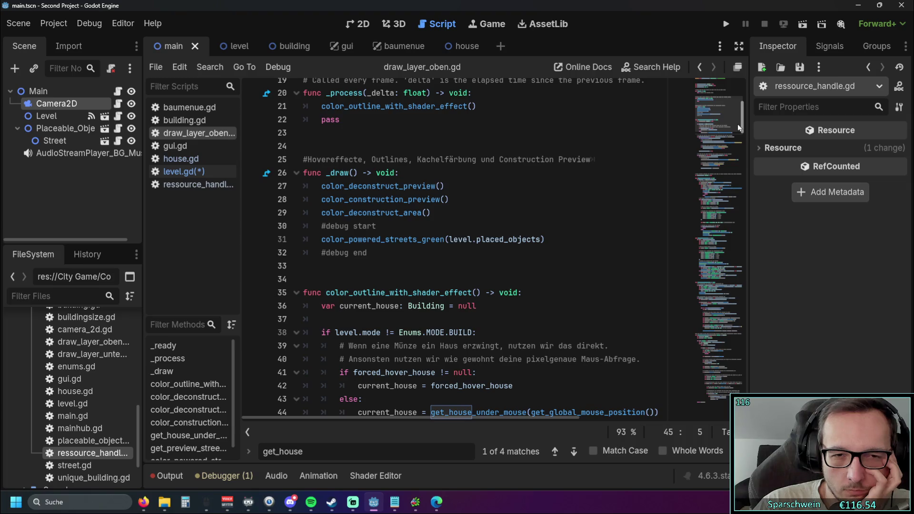
scroll(737, 123, up, 2)
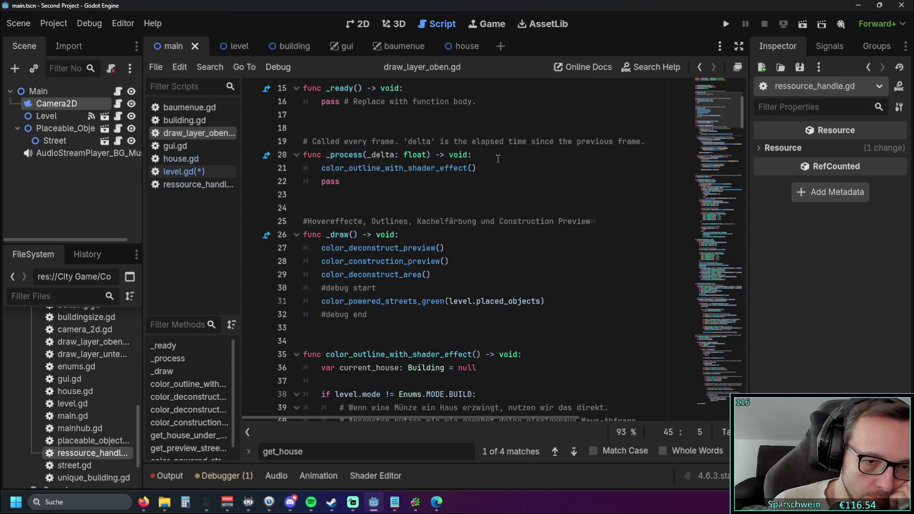
scroll(498, 158, down, 5)
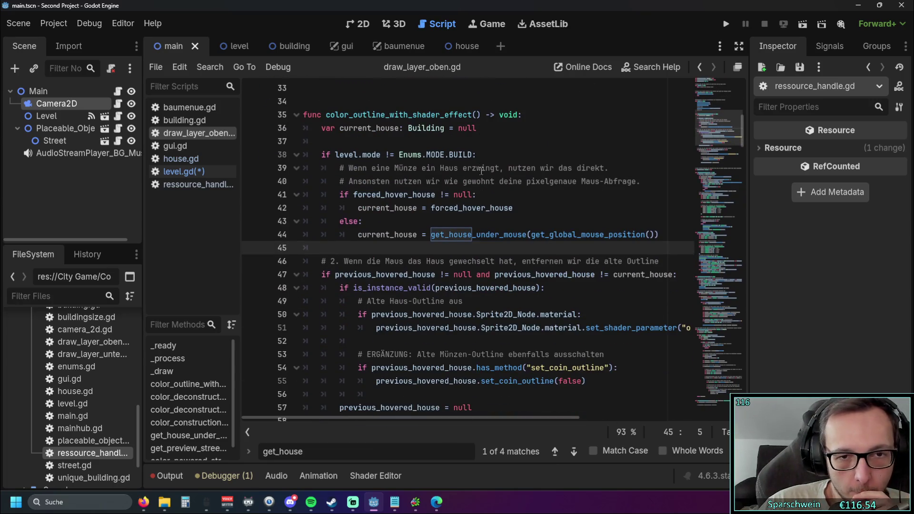
scroll(481, 171, up, 1)
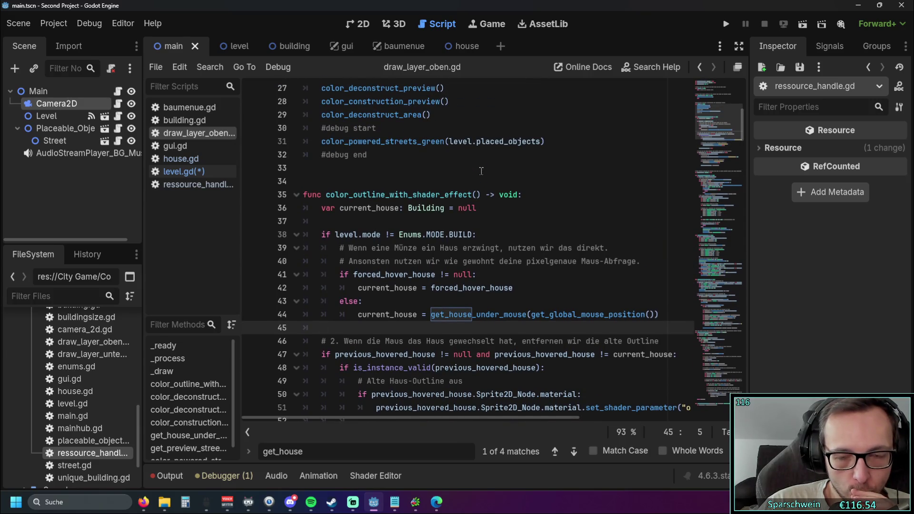
scroll(744, 122, up, 4)
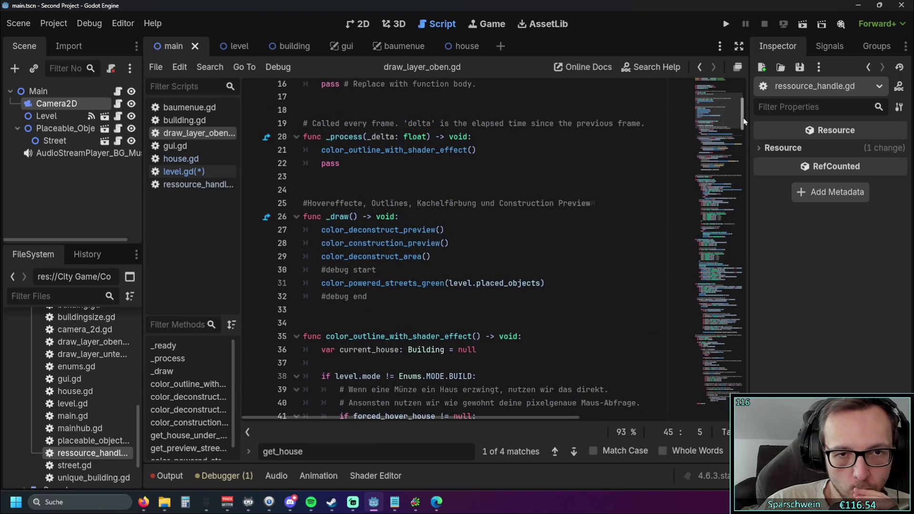
scroll(745, 122, down, 3)
click(184, 171)
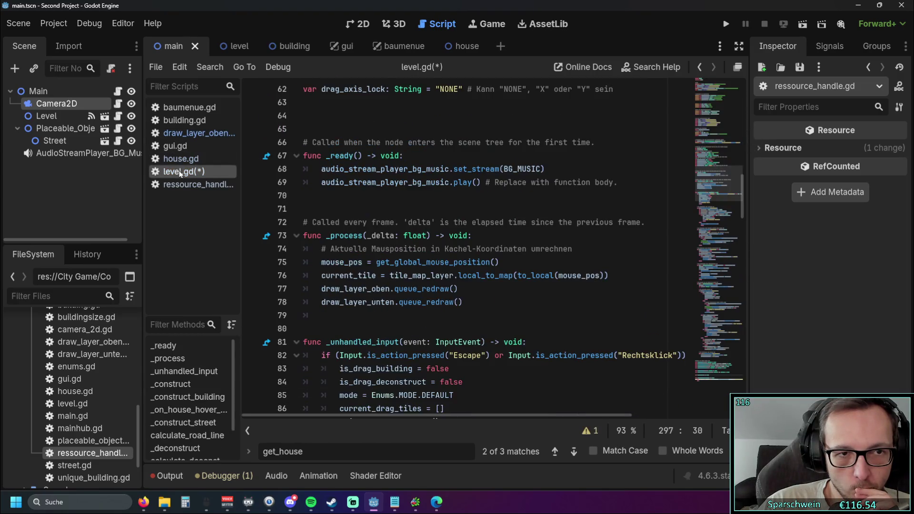
Add print("hi") after the hoverd_house line in hover_info_for_buildings.
scroll(505, 246, down, 5)
scroll(551, 250, down, 20)
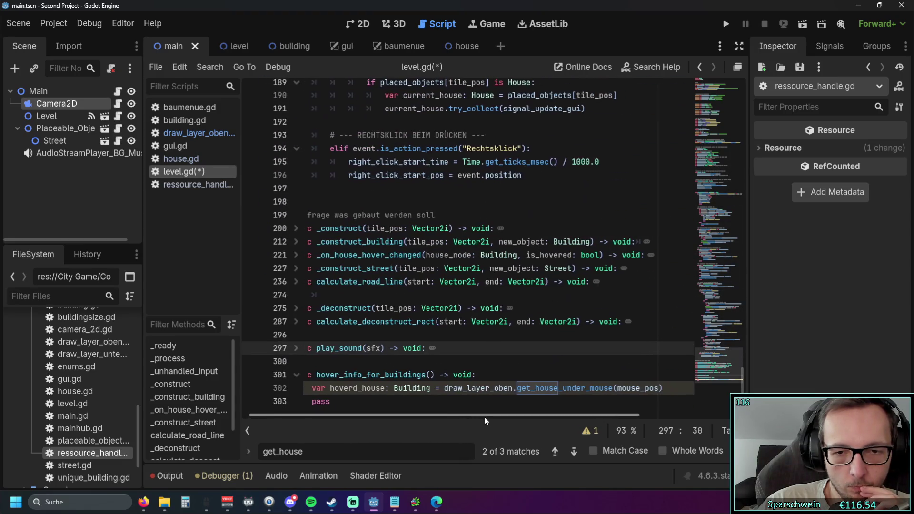
click(683, 394)
key(Return)
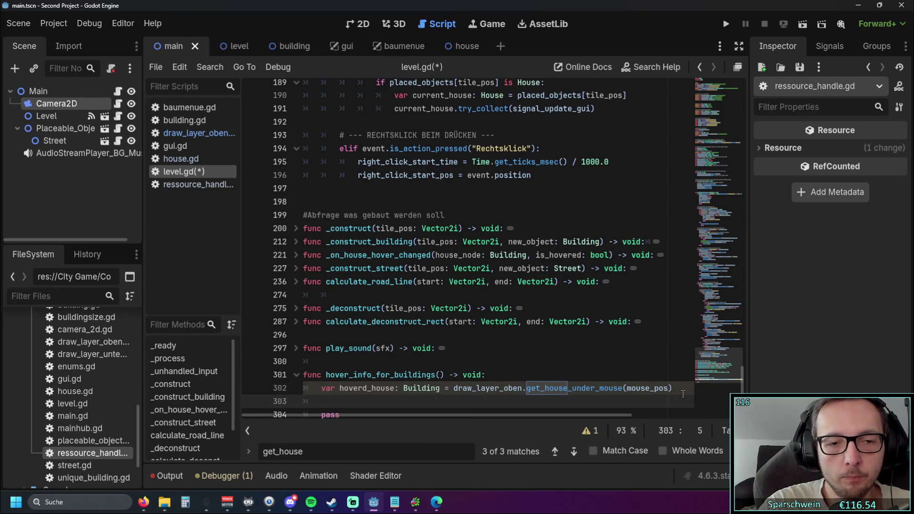
text(print()
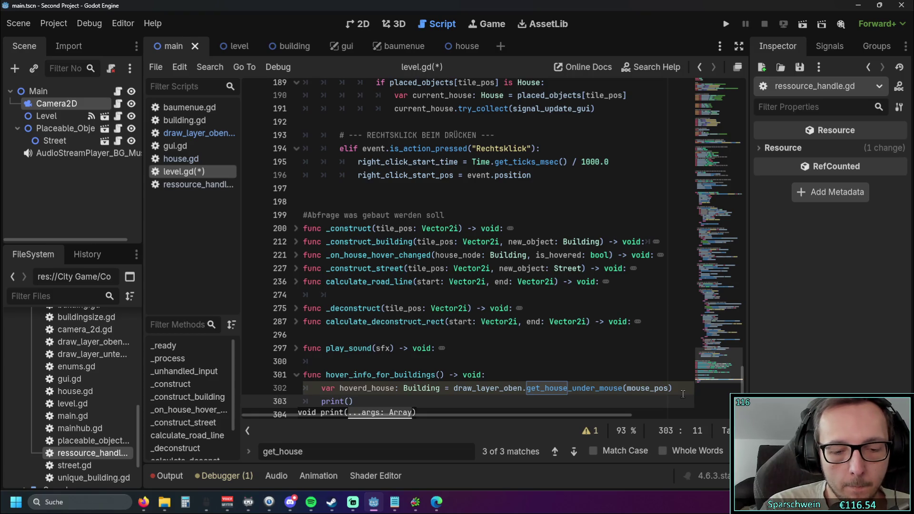
text("hi)
click(448, 348)
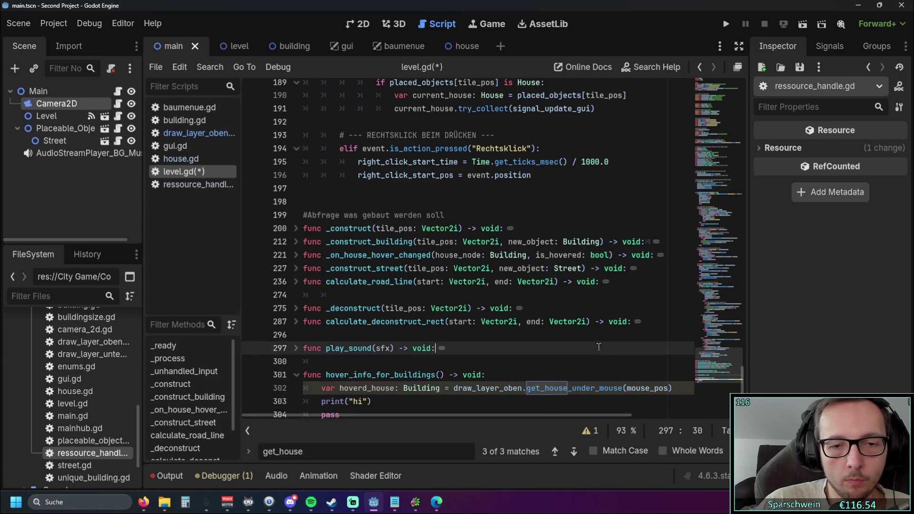
Review the updated hover_info_for_buildings body, then open house.gd for reference.
scroll(447, 370, down, 1)
drag(328, 363, 442, 364)
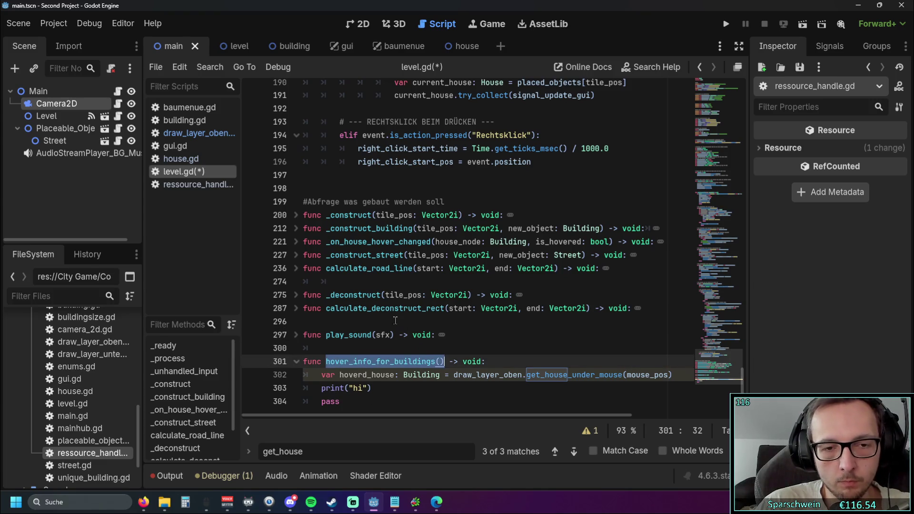
scroll(394, 321, up, 10)
scroll(435, 395, down, 10)
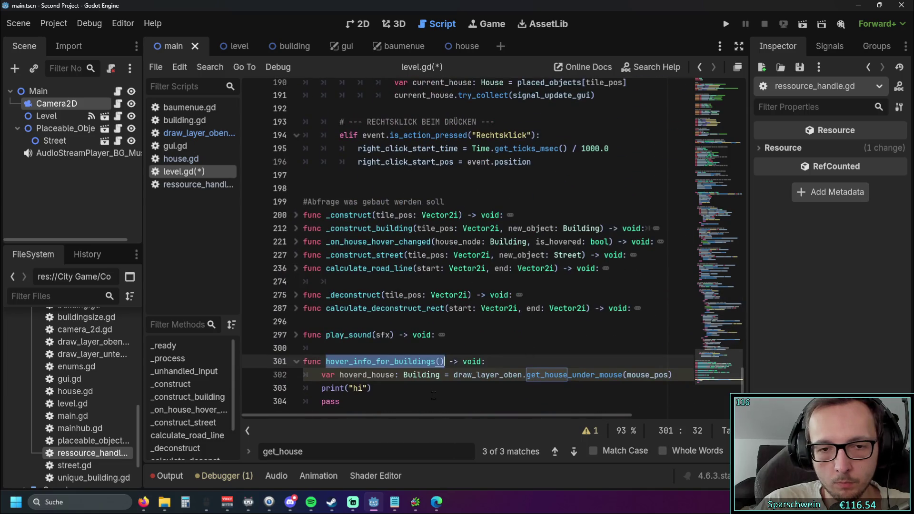
click(435, 396)
scroll(418, 417, right, 5)
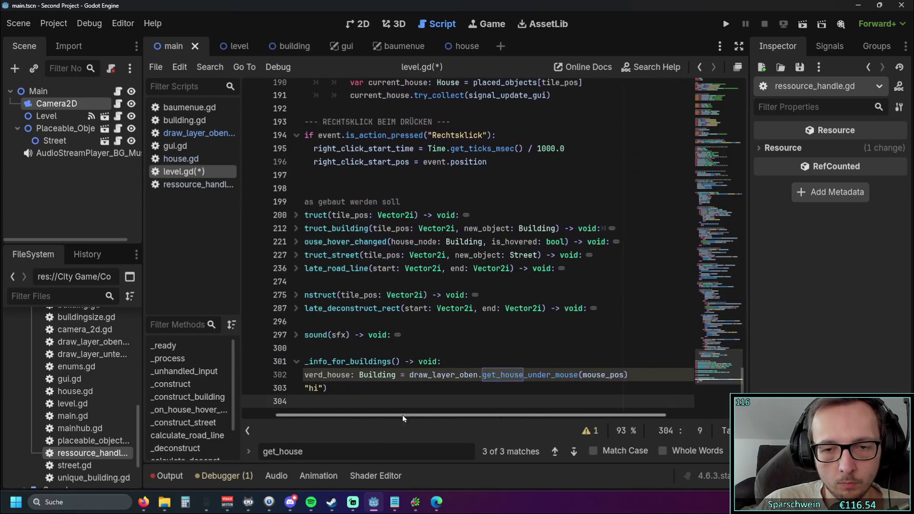
scroll(407, 415, left, 5)
click(476, 335)
mouse_move(742, 391)
mouse_down()
mouse_move(749, 184)
mouse_move(745, 381)
mouse_up()
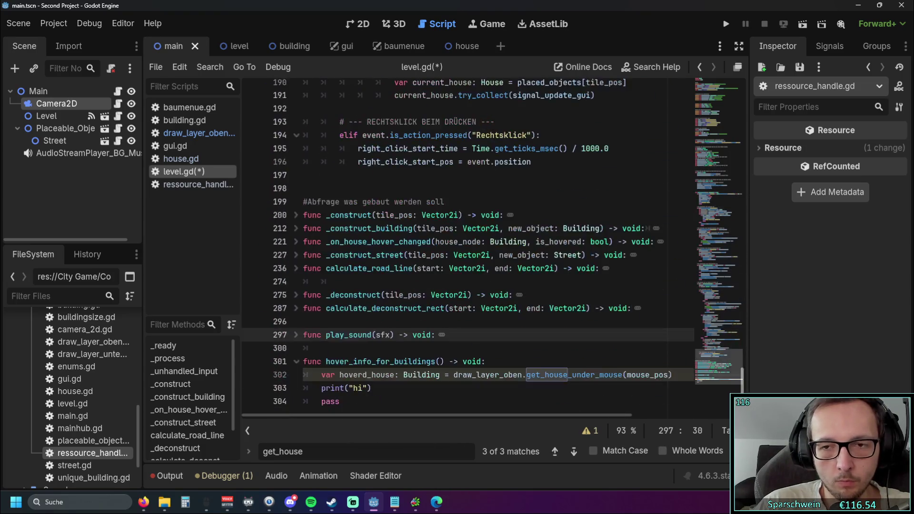
click(442, 390)
drag(443, 362, 325, 361)
click(478, 389)
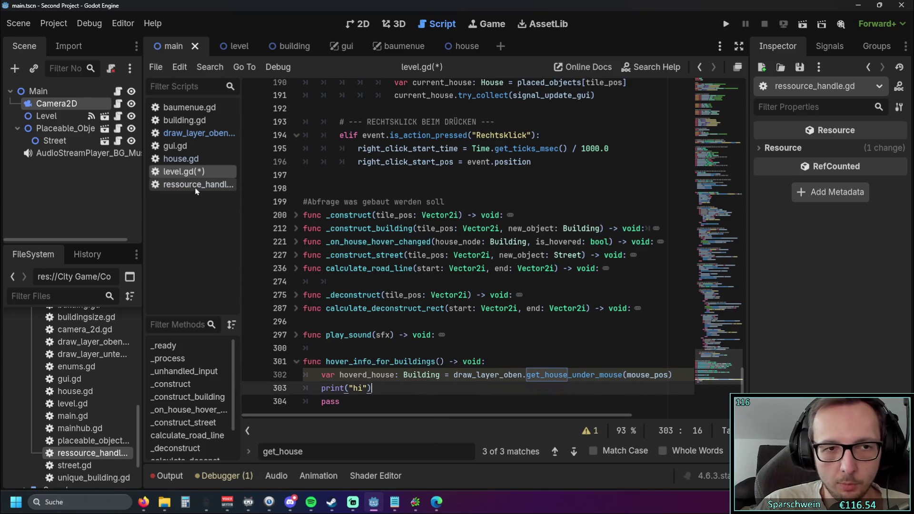
click(187, 160)
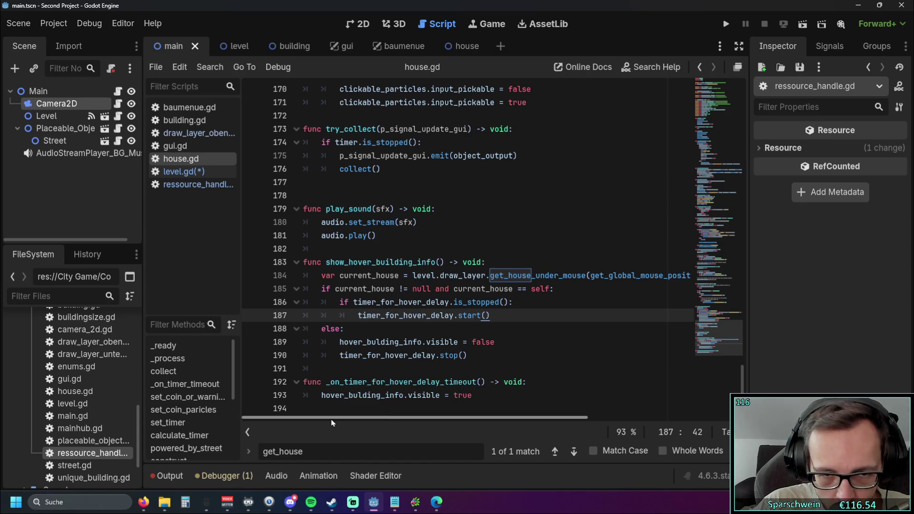
Back in level.gd, rename the hoverd_house variable to hoverd_building on line 302.
click(190, 172)
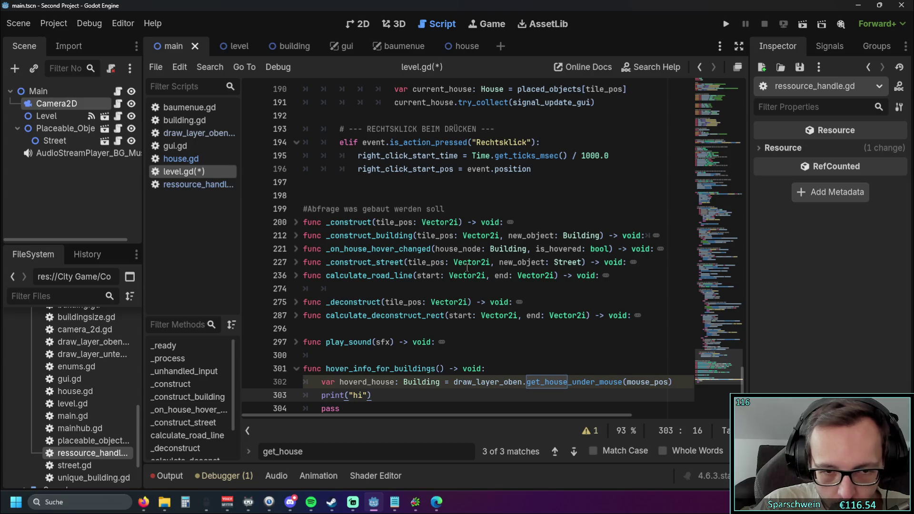
scroll(468, 273, up, 12)
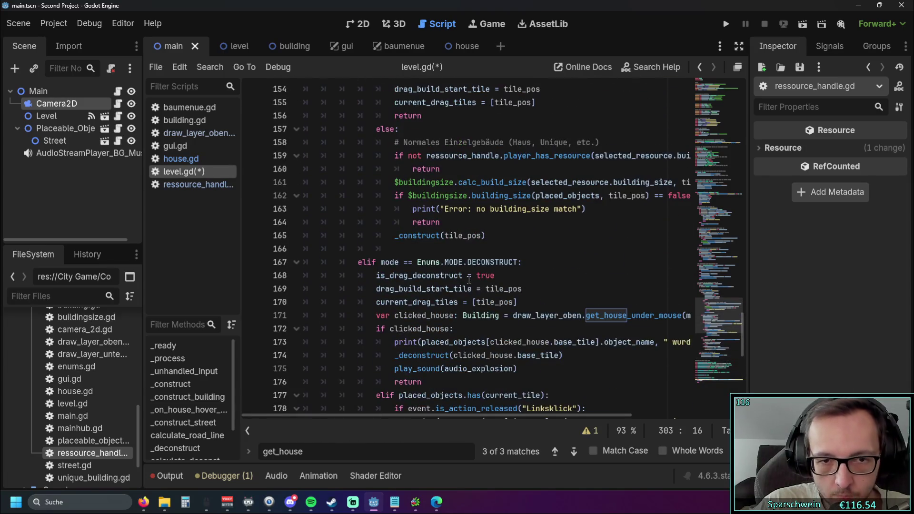
scroll(572, 258, down, 2)
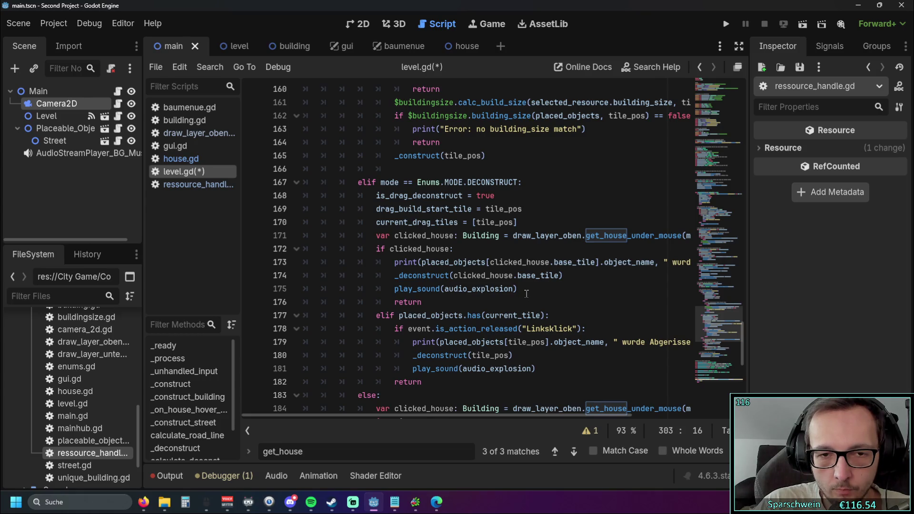
scroll(521, 297, down, 10)
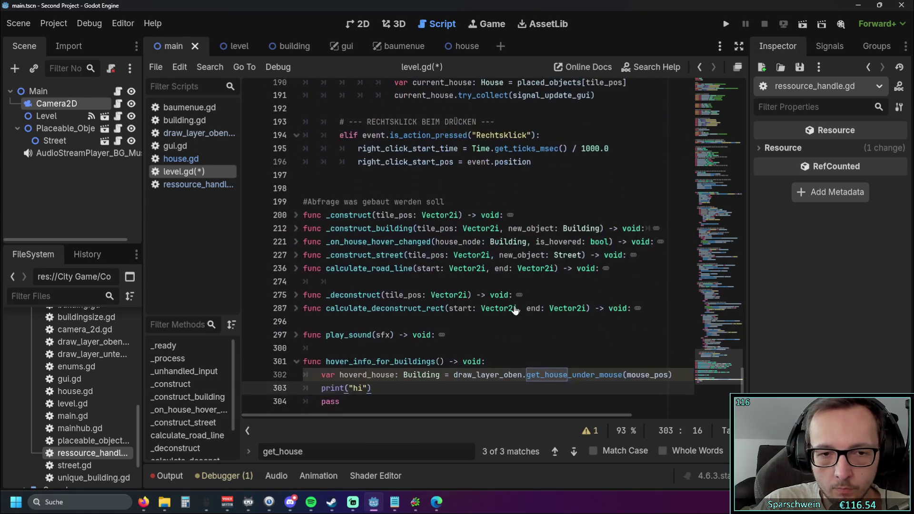
click(671, 376)
key(Return)
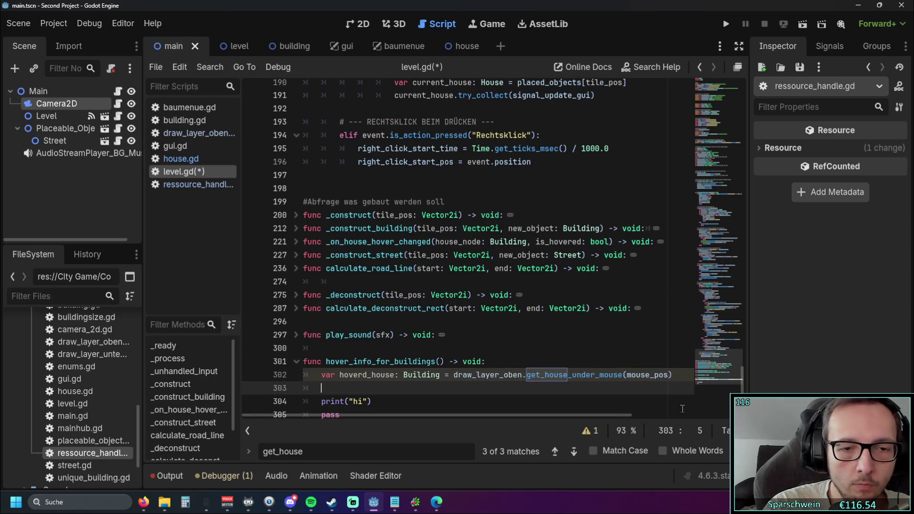
text(ifhover)
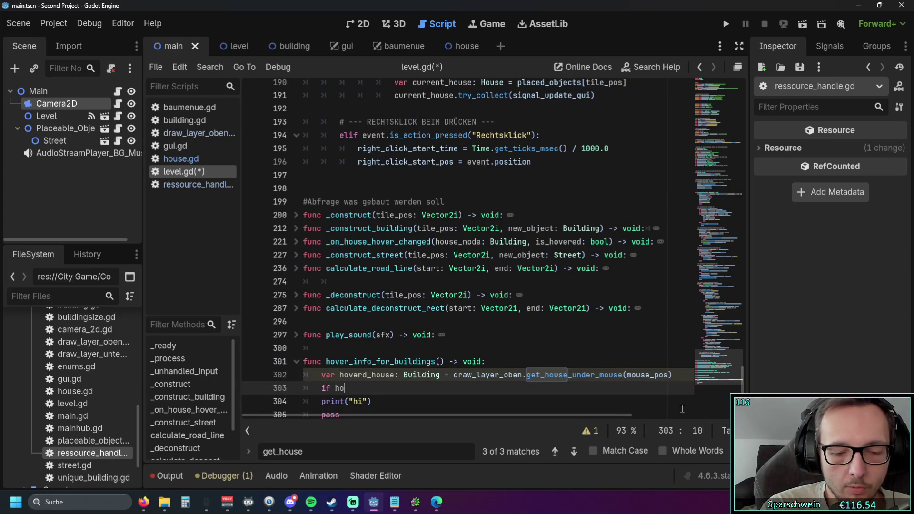
key(Return)
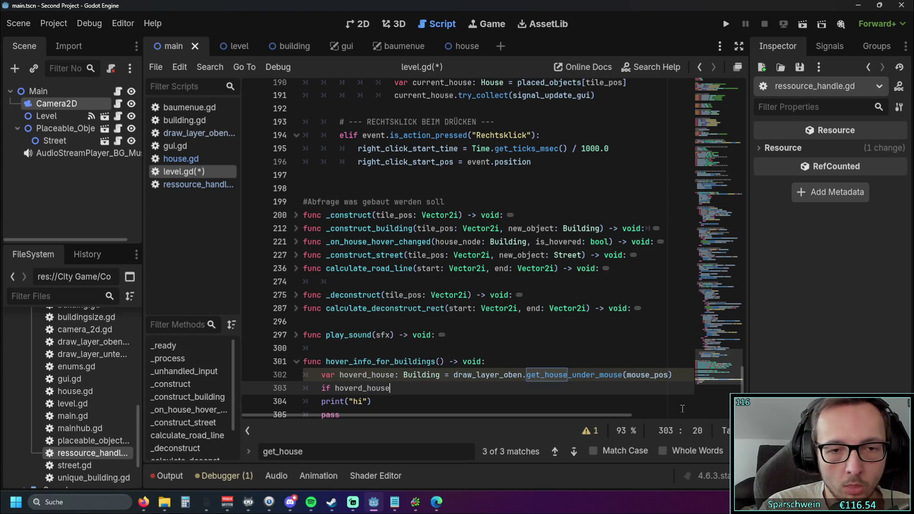
drag(372, 375, 396, 376)
text(building)
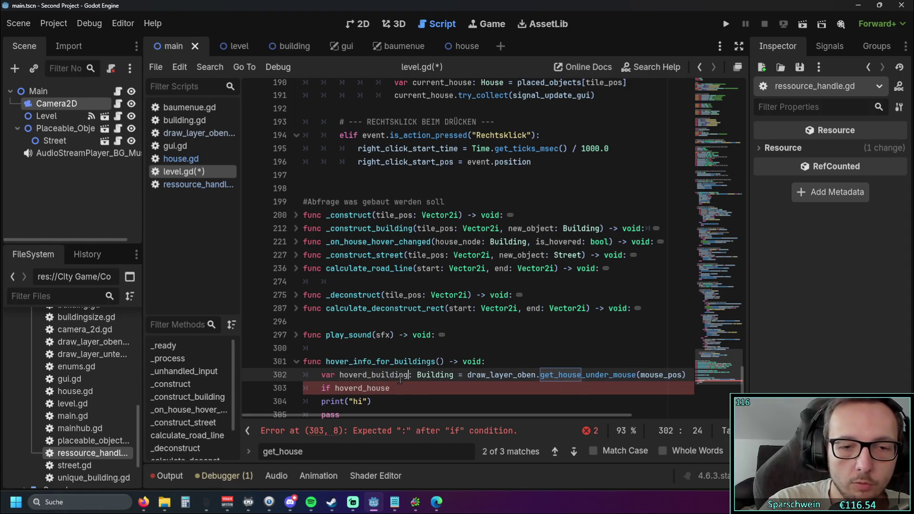
Add 'if hoverd_building:' on line 303 with print("hi") indented beneath, then run the game.
scroll(362, 309, down, 1)
double_click(409, 363)
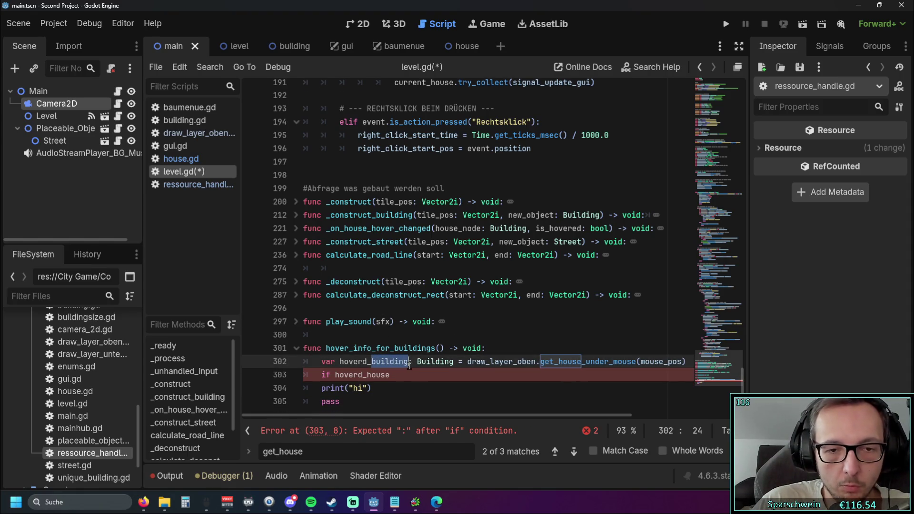
key(ctrl+c)
double_click(365, 375)
key(ctrl+v)
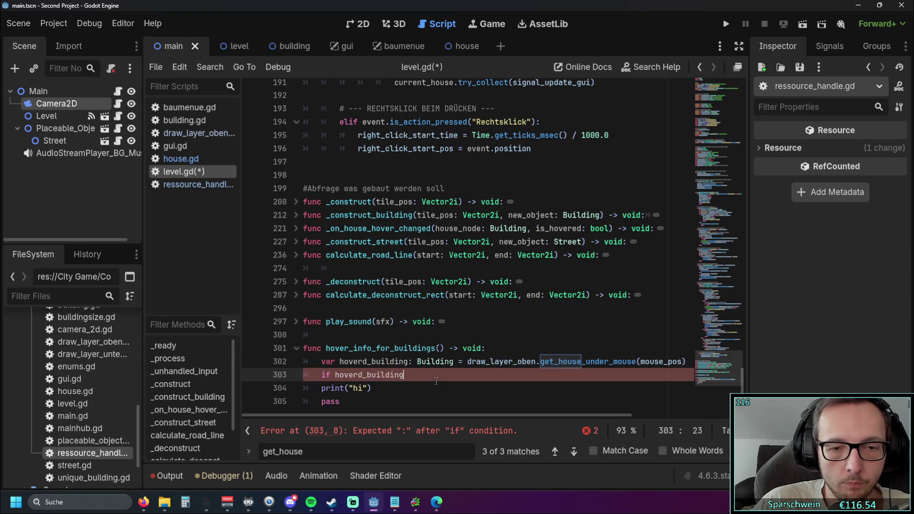
click(320, 388)
key(Tab)
click(424, 375)
text(:)
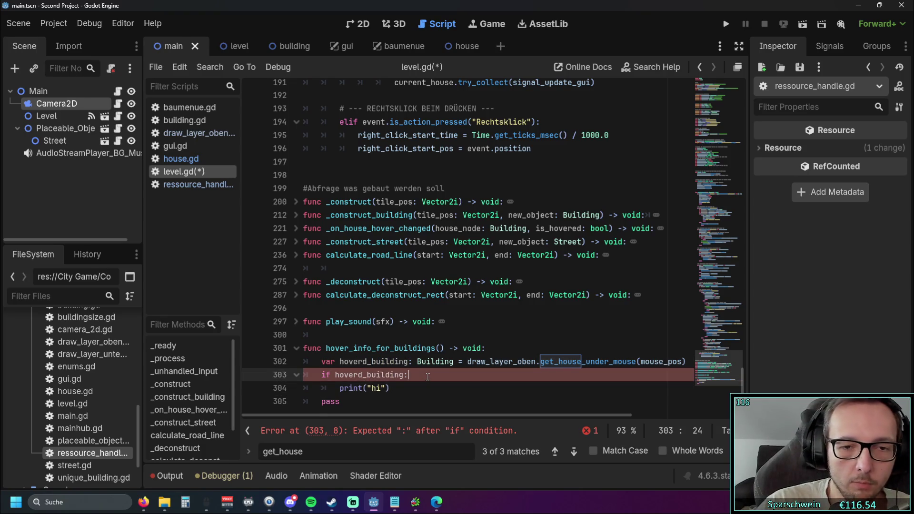
click(541, 333)
click(725, 24)
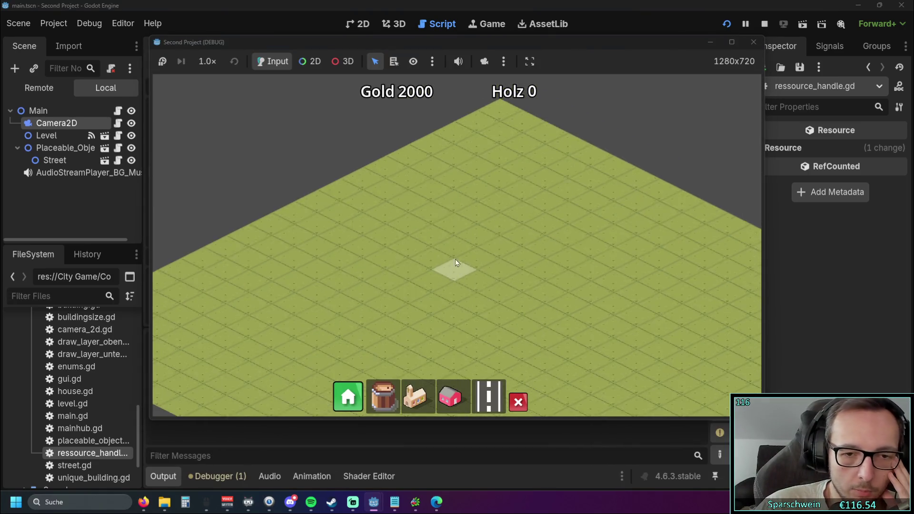
Place a red house on the map in the running game, then stop it.
scroll(395, 294, down, 3)
drag(333, 41, 554, 41)
click(675, 389)
click(646, 262)
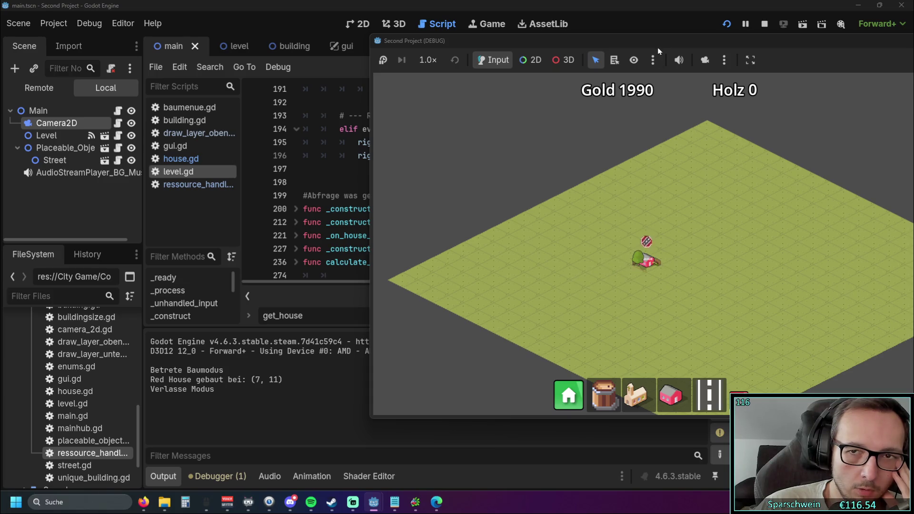
click(884, 44)
Add a hover_info_for_buildings() call at the end of _process in level.gd.
scroll(428, 190, down, 4)
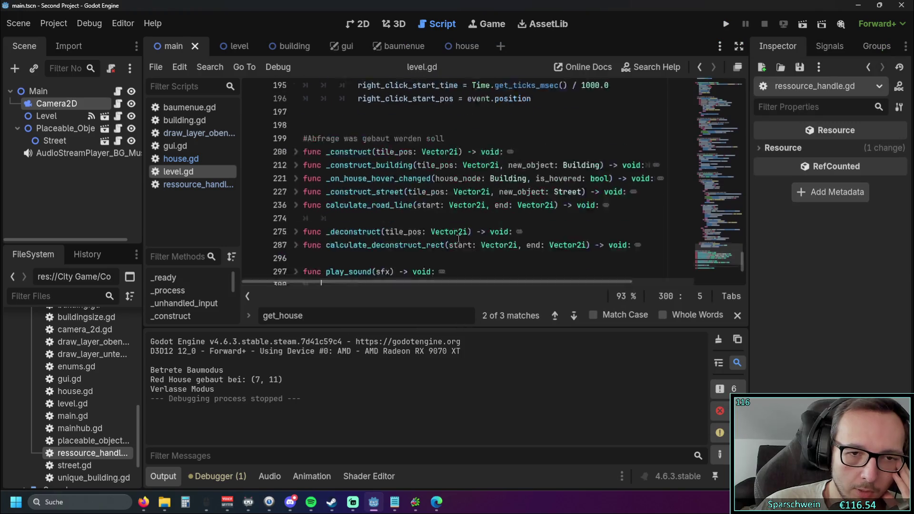
drag(444, 200, 326, 200)
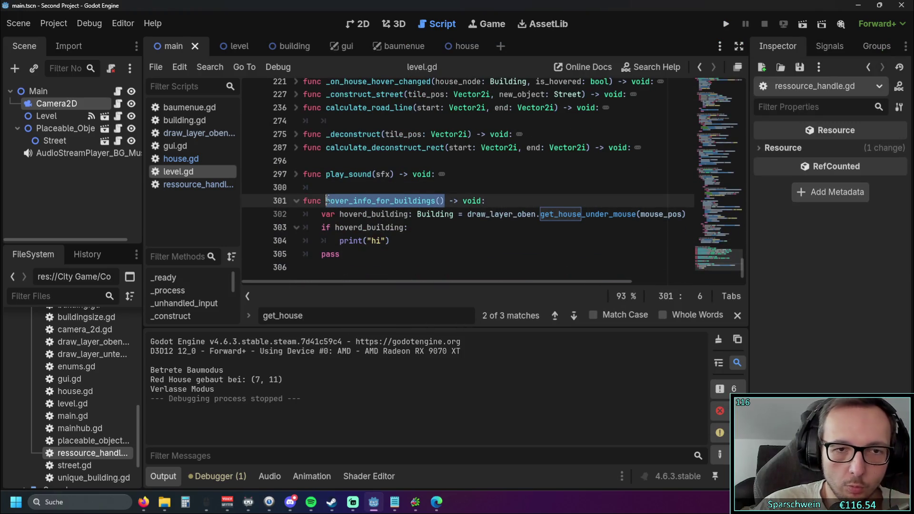
click(505, 200)
scroll(571, 214, up, 10)
mouse_move(743, 256)
mouse_down()
mouse_move(754, 121)
mouse_move(745, 149)
mouse_up()
click(466, 200)
key(Return)
key(ctrl+v)
key(Return)
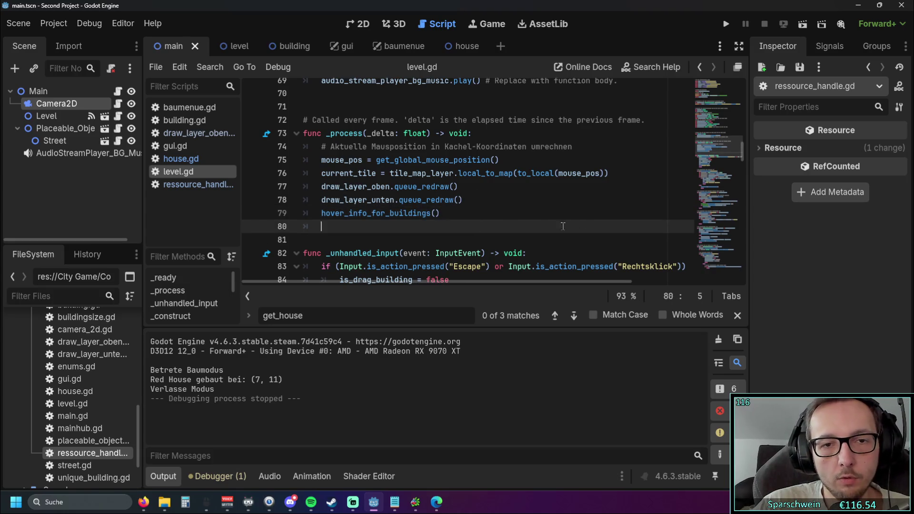
drag(743, 153, 762, 328)
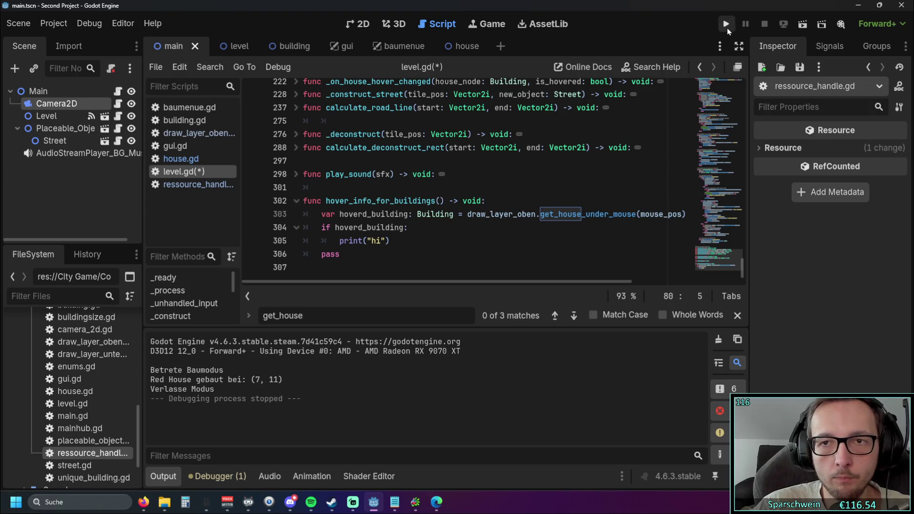
Run the project and place a house on the map.
click(725, 24)
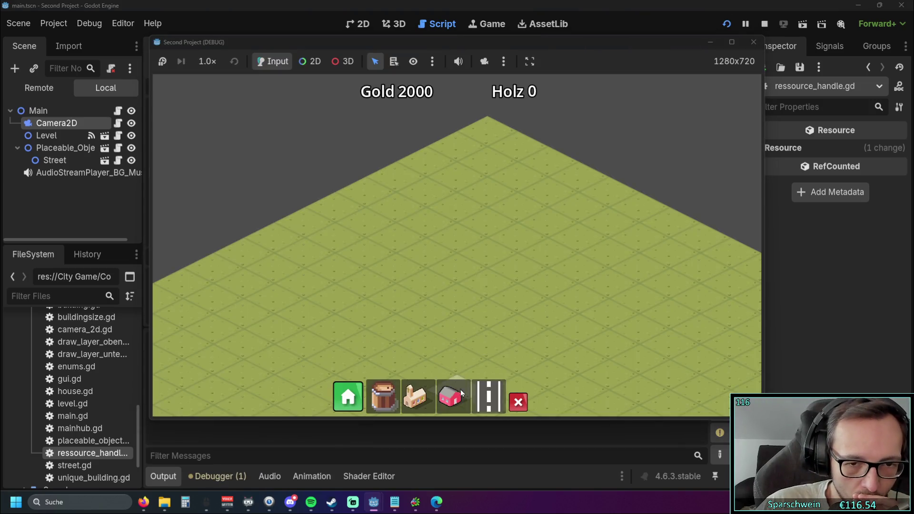
click(419, 267)
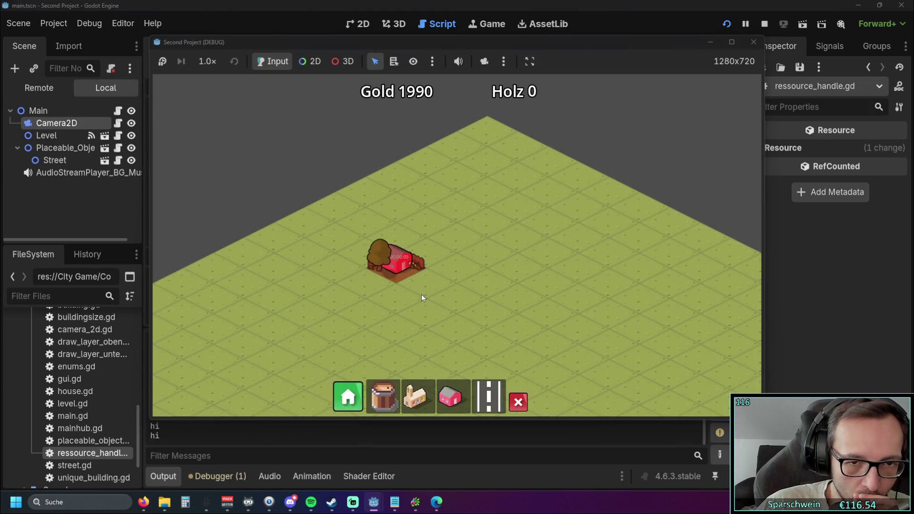
key(F8)
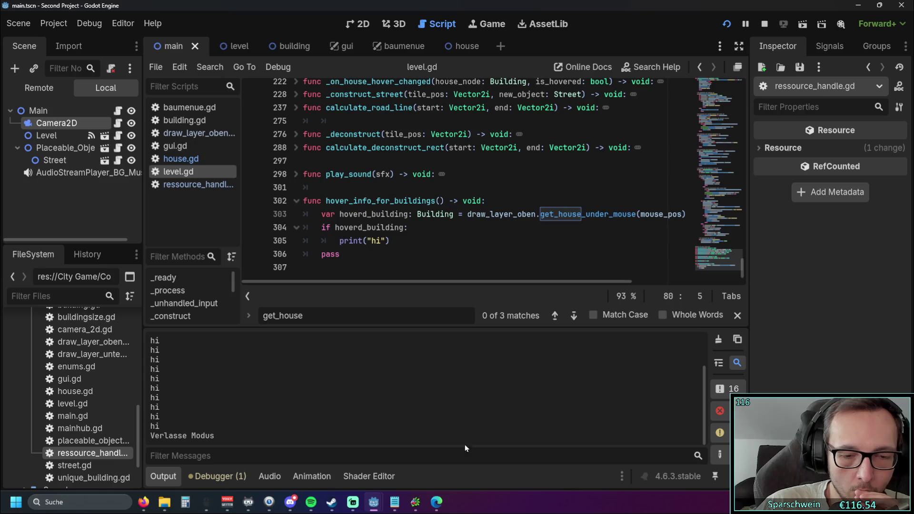
Hover the placed house so Output fills with 'hi', then stop the game.
mouse_move(373, 502)
click(415, 475)
drag(443, 43, 622, 55)
click(546, 282)
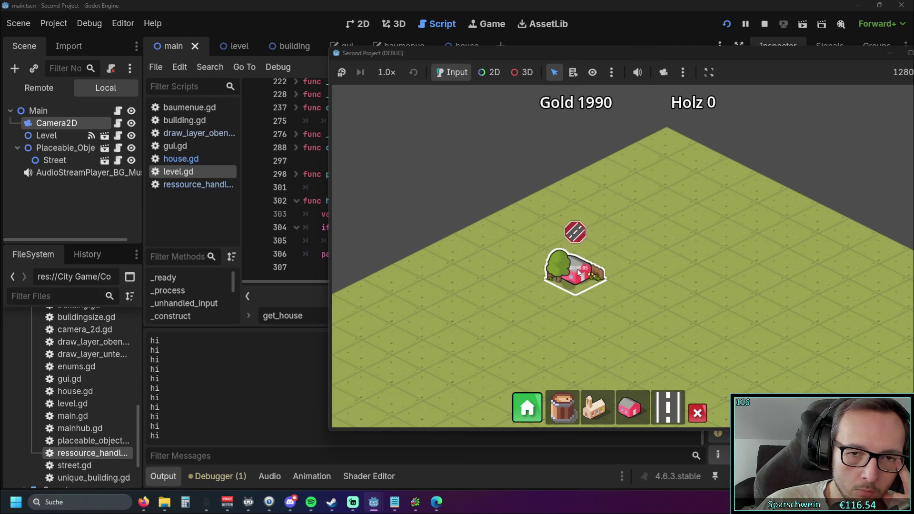
scroll(609, 255, down, 2)
key(s)
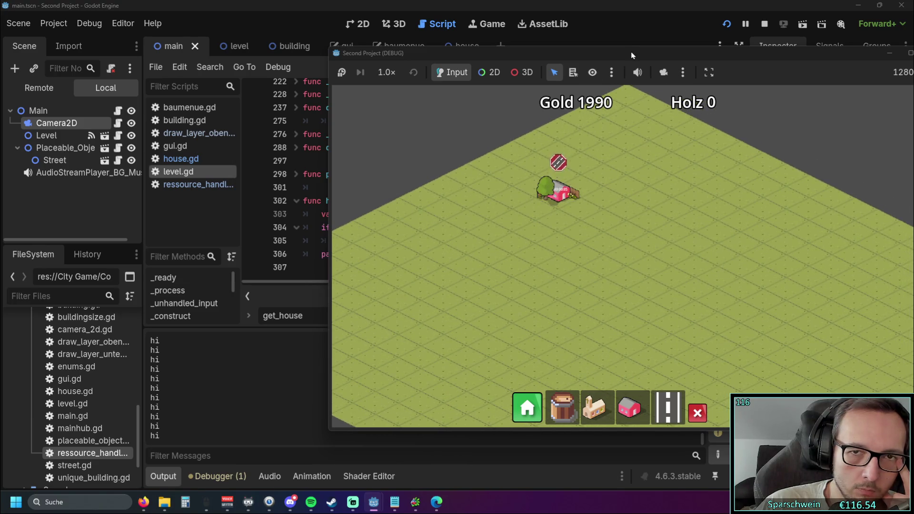
click(817, 55)
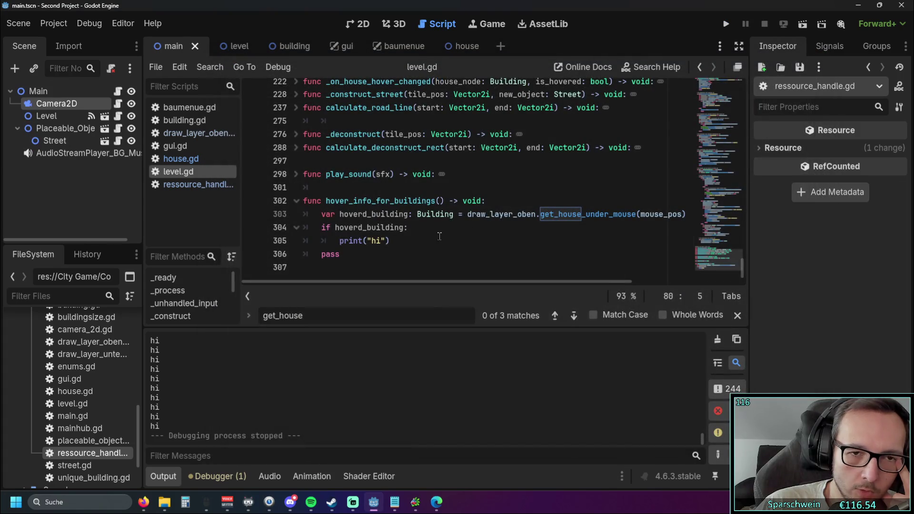
Open the house scene and select its Timer_for_hover_delay node (0.8 s one-shot).
click(439, 236)
mouse_move(515, 219)
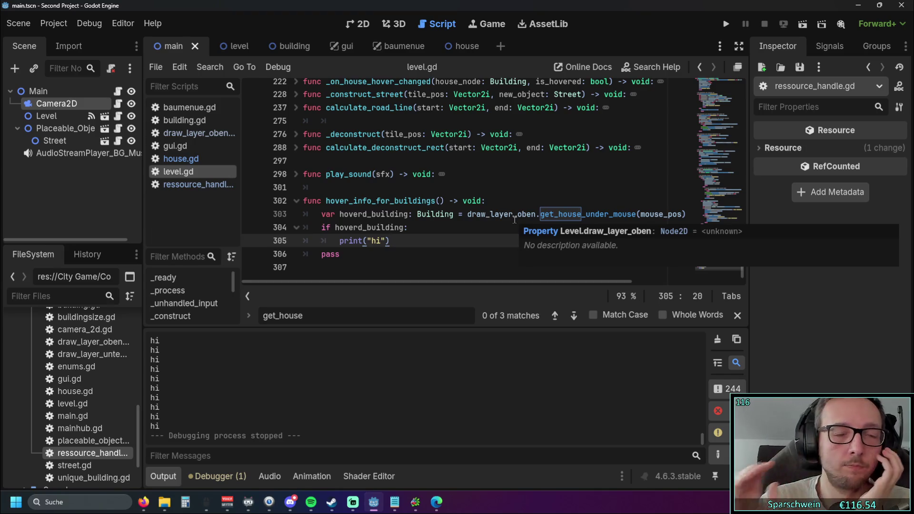
click(224, 46)
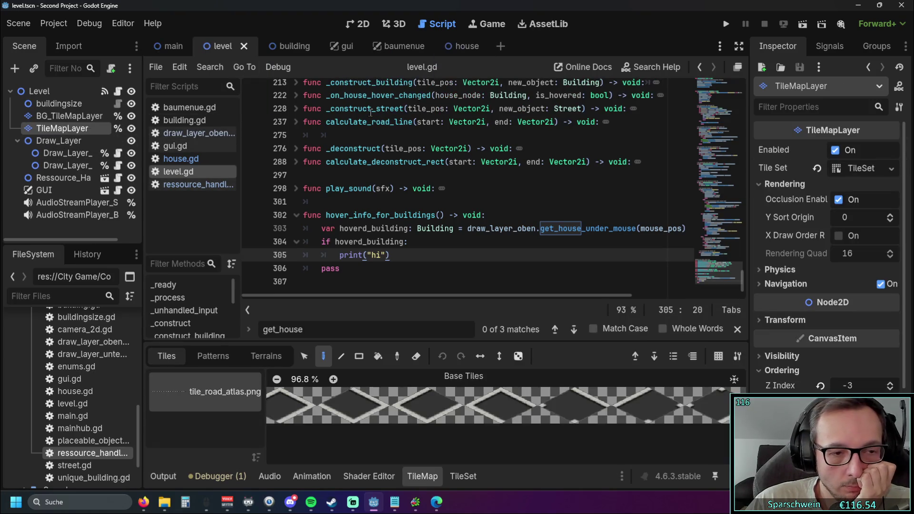
click(461, 46)
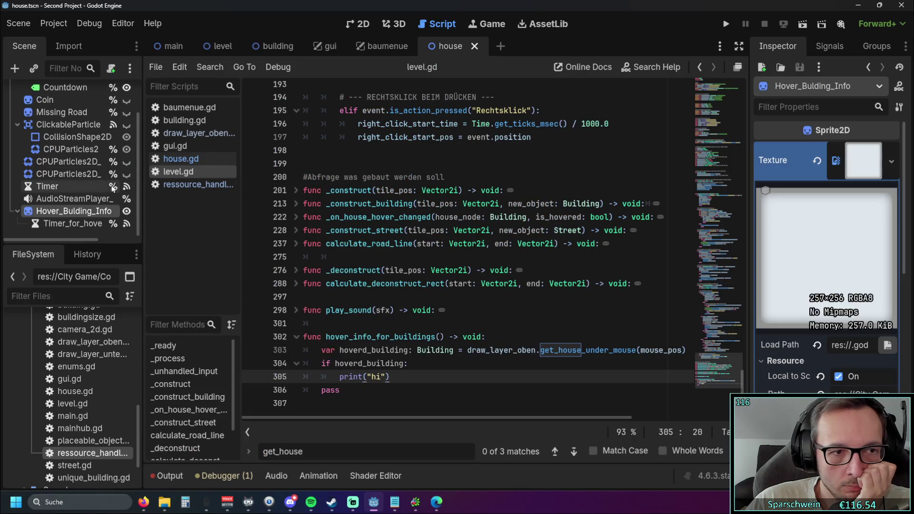
click(74, 223)
click(73, 211)
click(72, 224)
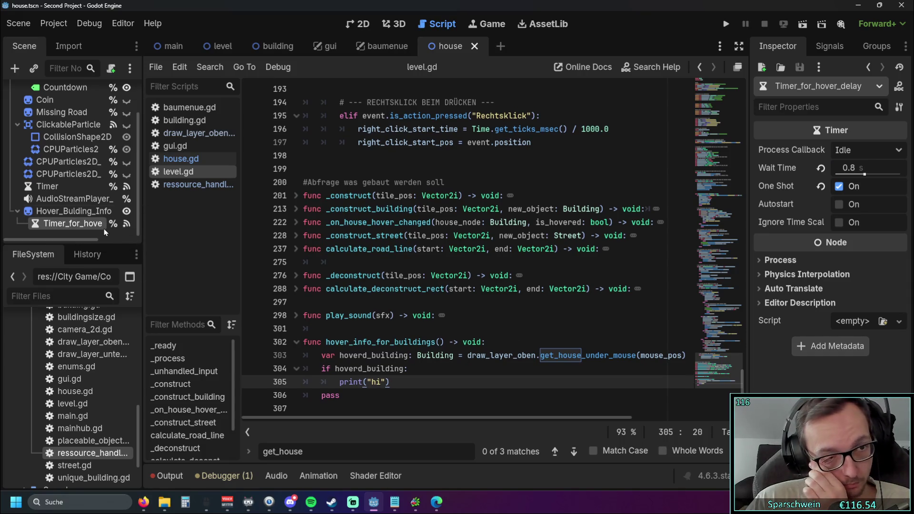
Browse the baumenue, gui, building and level scenes, then show house.gd from the house scene.
click(388, 48)
click(333, 46)
click(460, 46)
click(263, 47)
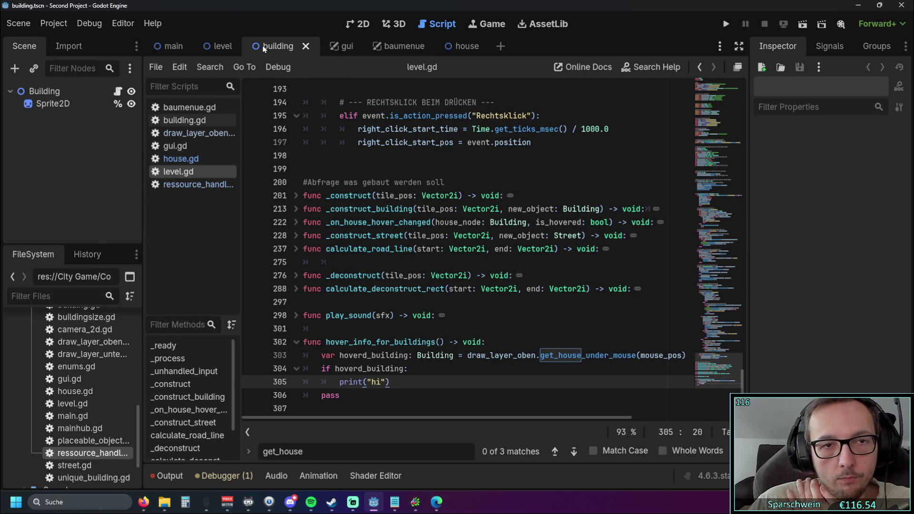
click(437, 47)
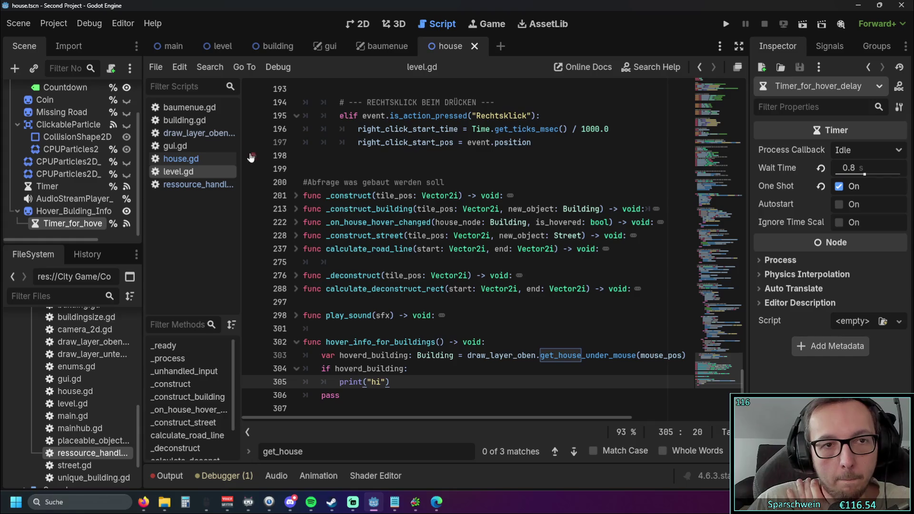
click(222, 47)
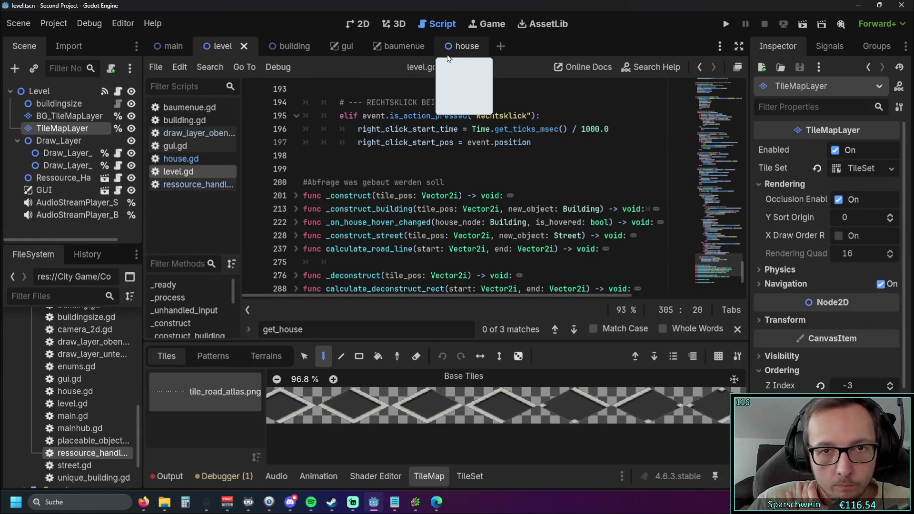
click(454, 53)
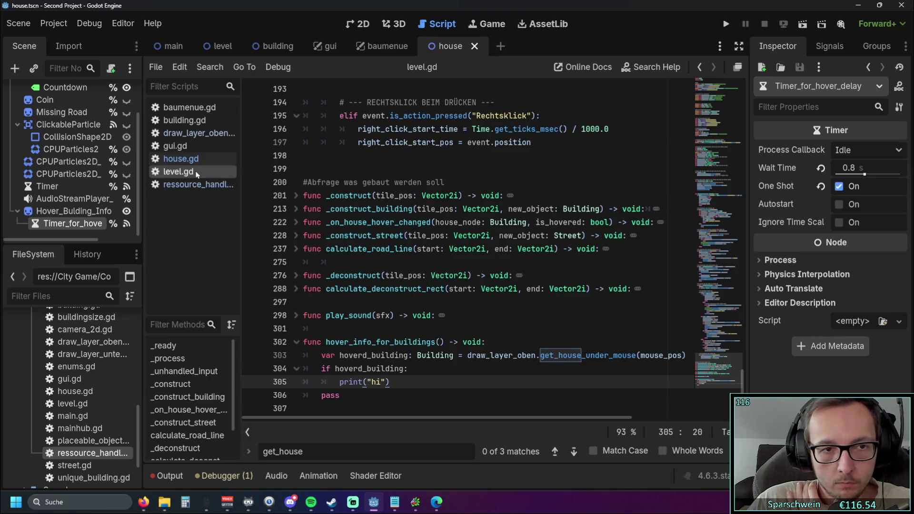
click(181, 158)
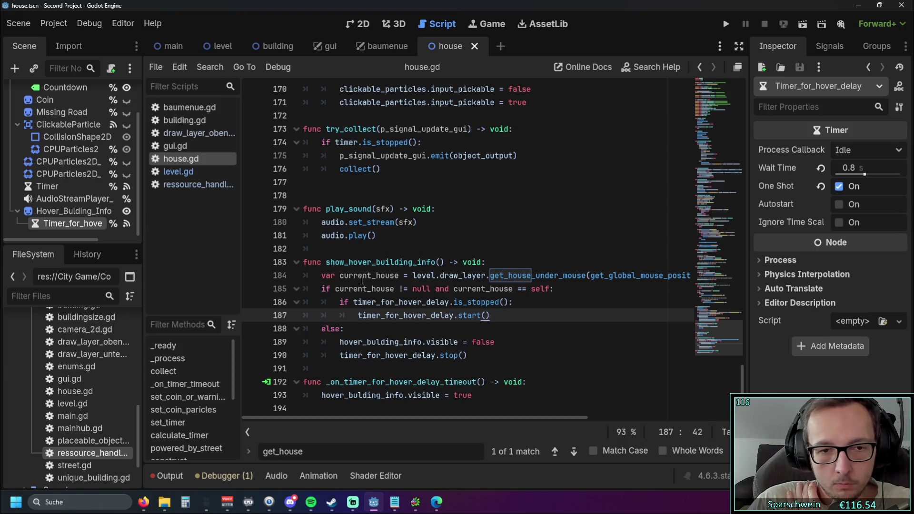
Delete the current_house lookup and null-check lines, and dedent the timer if/else block.
drag(555, 289, 260, 277)
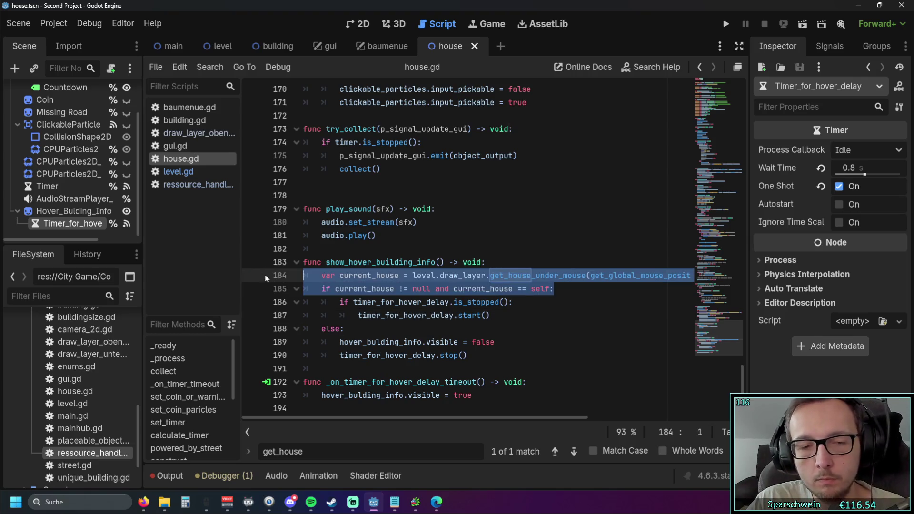
key(BackSpace)
key(BackSpace)
click(340, 270)
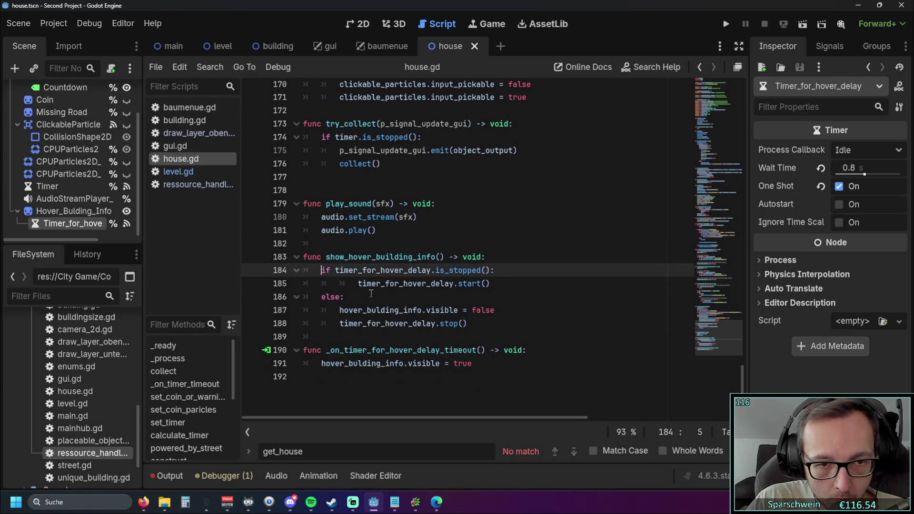
key(shift+Down)
key(shift+Tab)
click(514, 301)
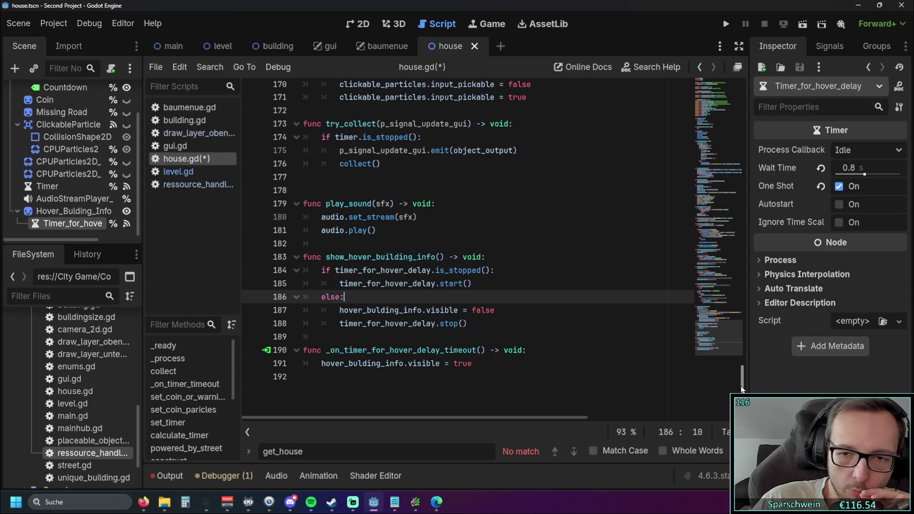
Compare level.gd's hover_info_for_buildings with the edited house.gd, then slightly narrow the Scene dock.
scroll(741, 390, up, 1)
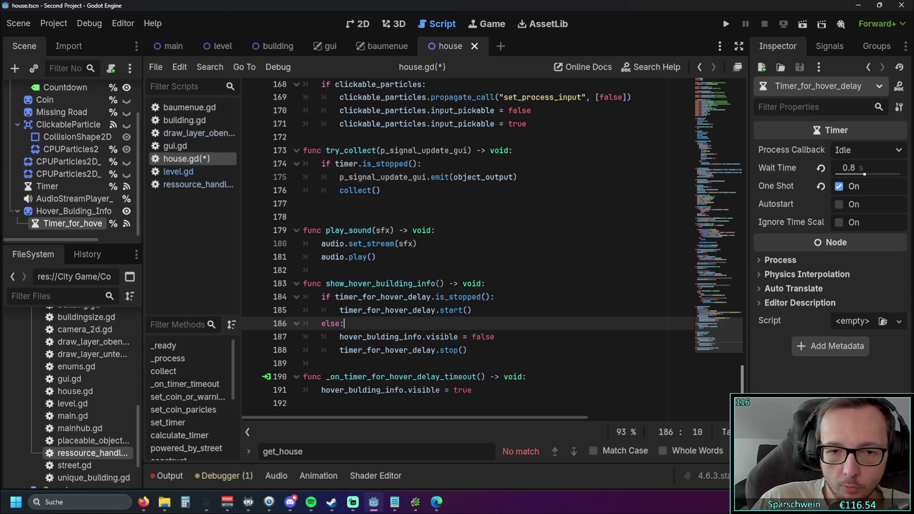
mouse_move(741, 381)
mouse_down()
mouse_move(747, 110)
mouse_move(742, 395)
mouse_up()
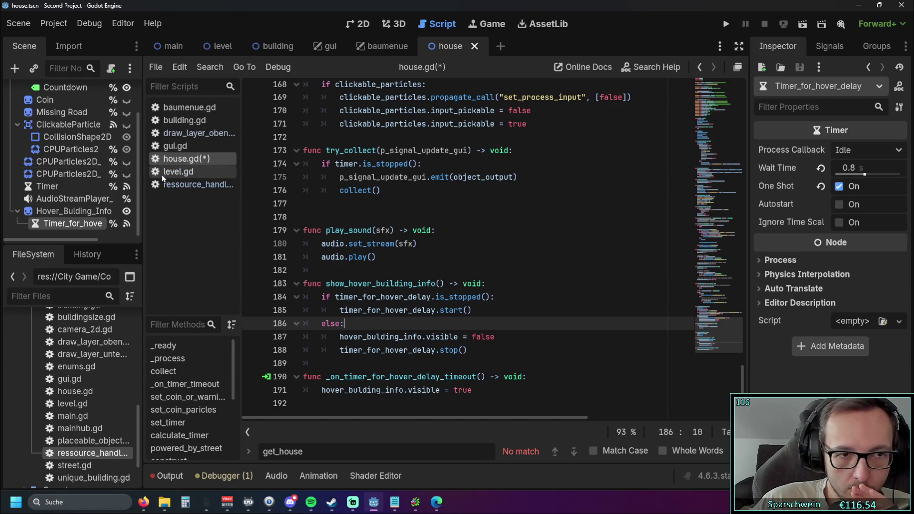
click(176, 171)
click(437, 391)
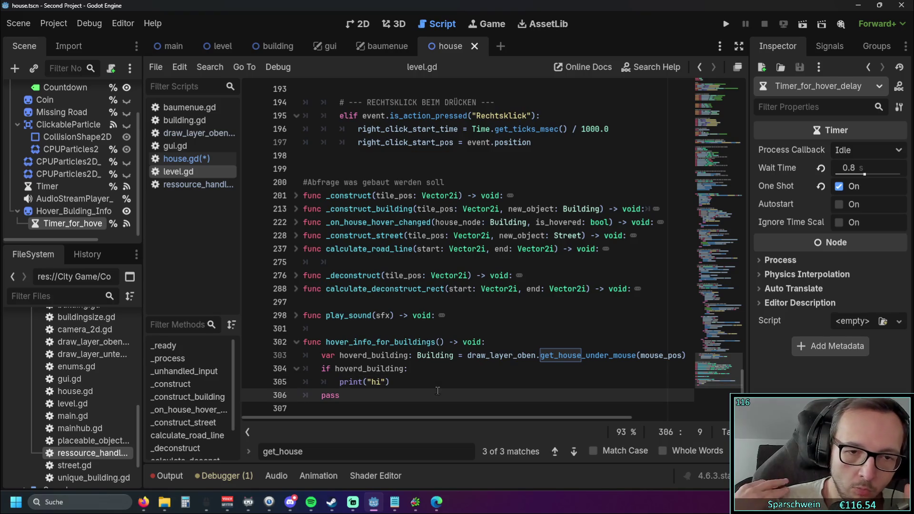
click(187, 159)
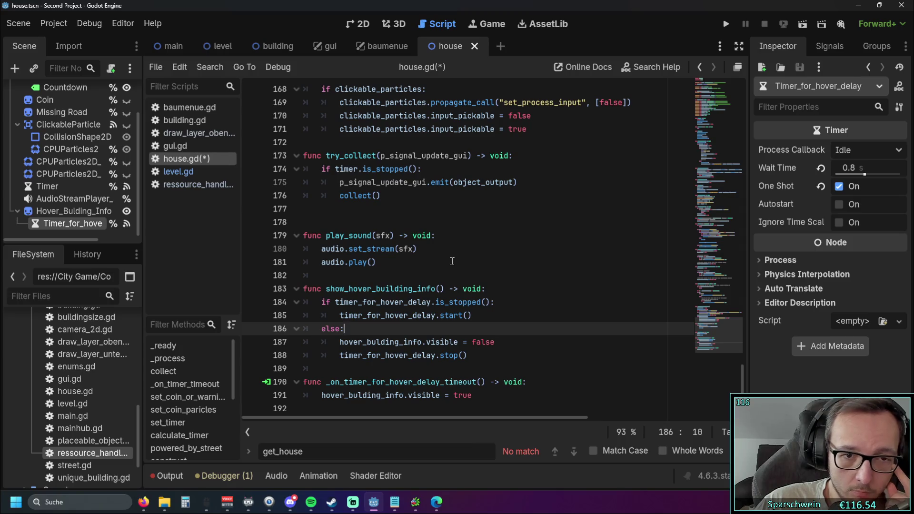
click(352, 289)
click(395, 276)
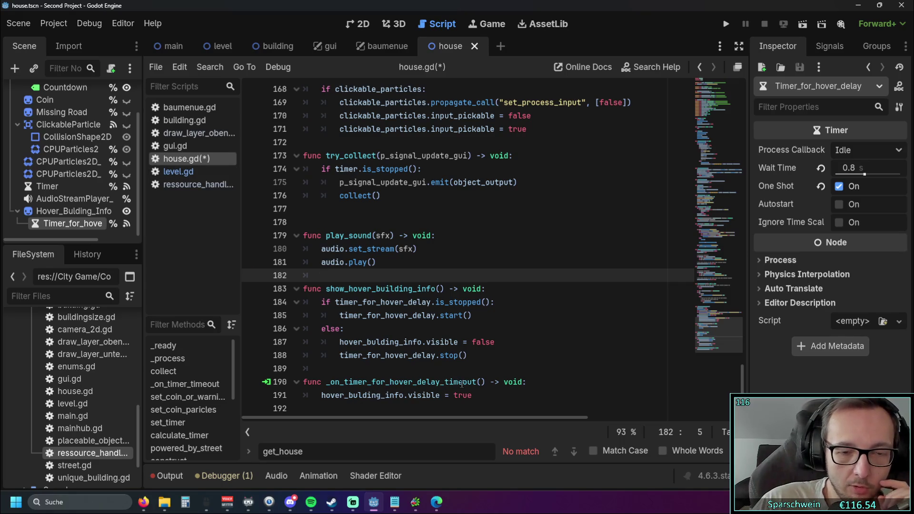
click(181, 172)
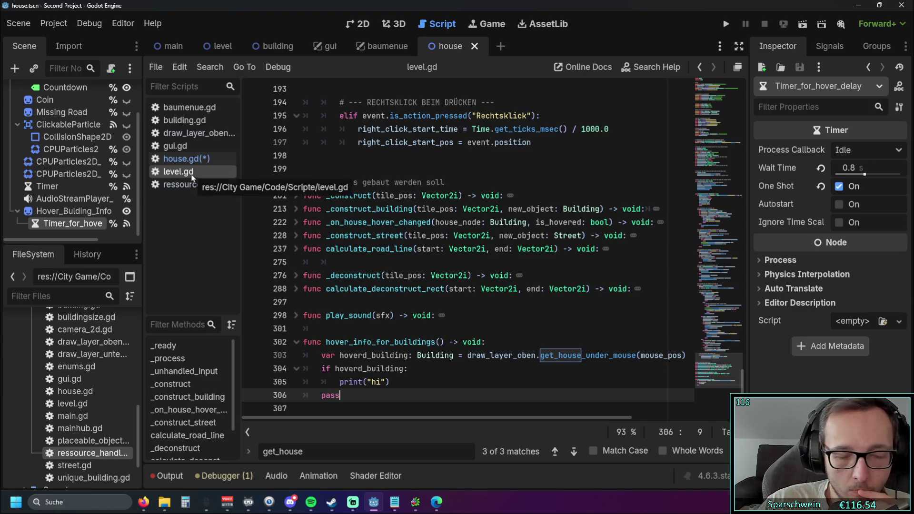
key(alt+Left)
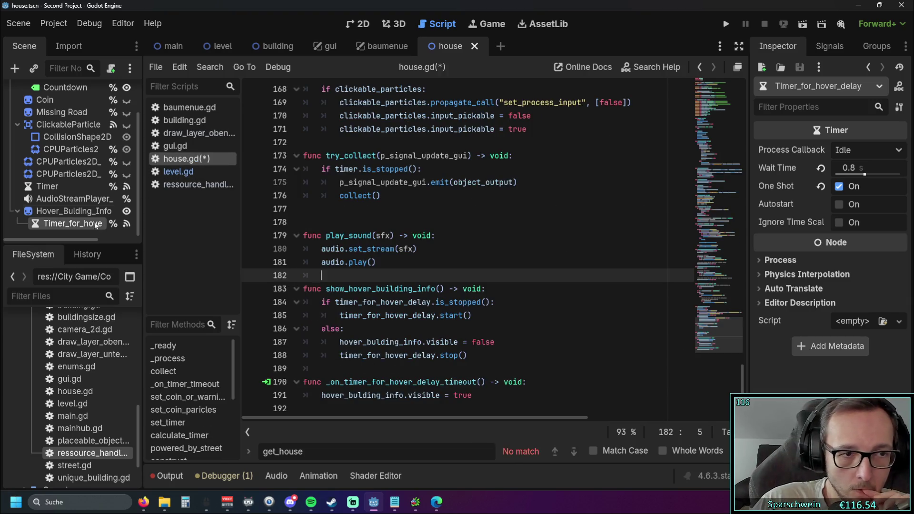
mouse_move(142, 219)
mouse_down()
mouse_move(198, 219)
mouse_move(132, 219)
mouse_move(157, 222)
mouse_move(146, 227)
mouse_up()
click(190, 172)
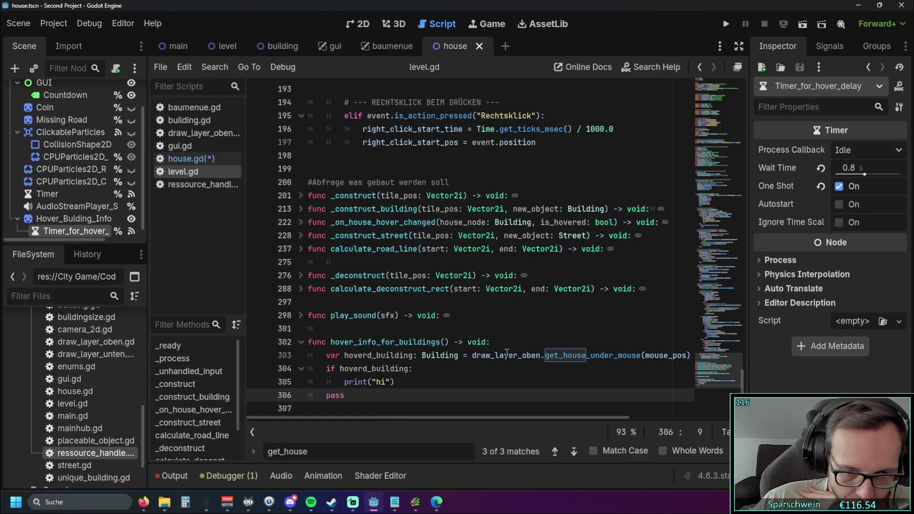
scroll(501, 353, up, 20)
scroll(551, 359, down, 15)
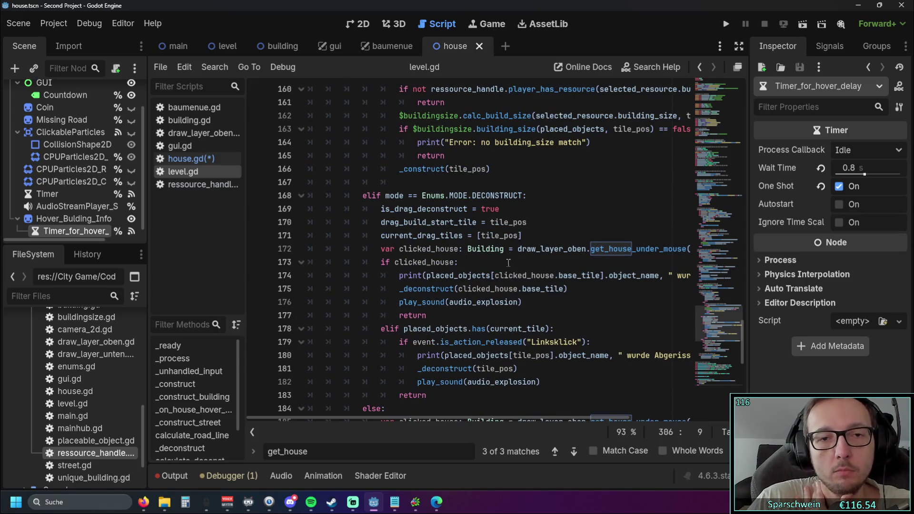
scroll(553, 247, up, 3)
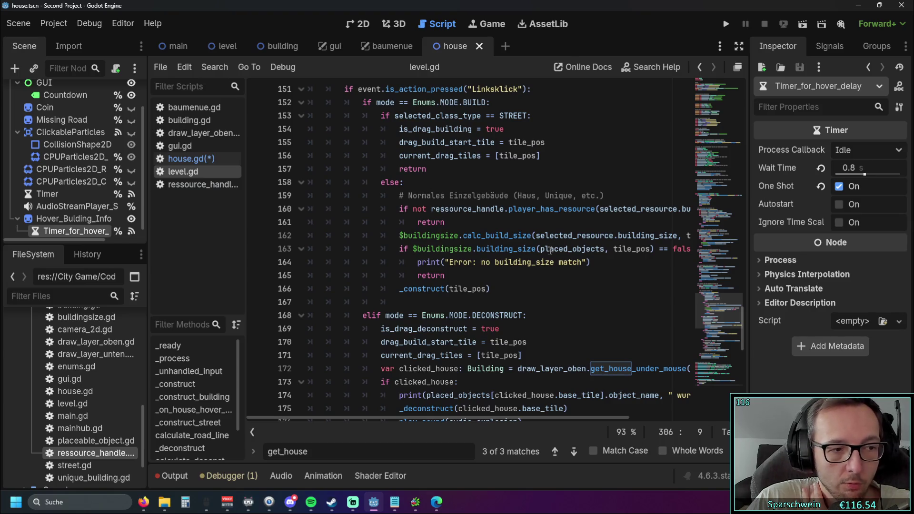
scroll(545, 253, up, 3)
scroll(534, 251, down, 10)
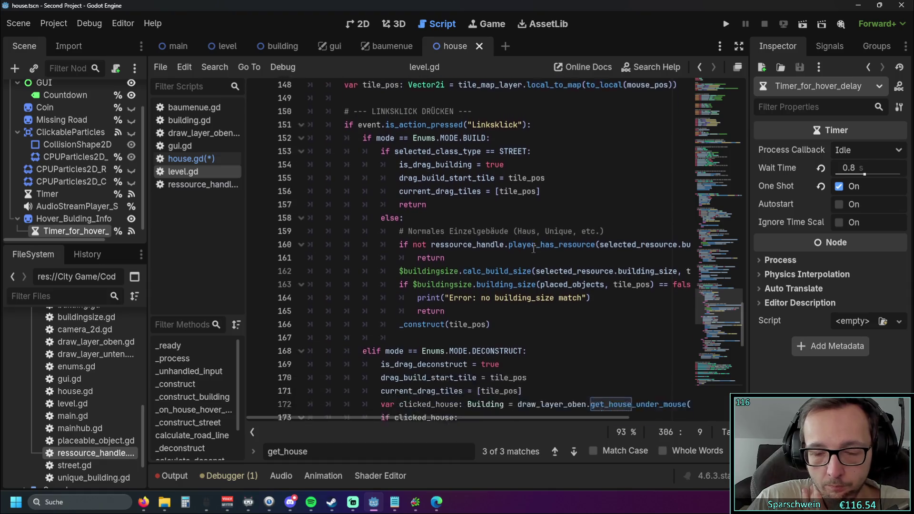
scroll(534, 251, down, 5)
mouse_move(533, 251)
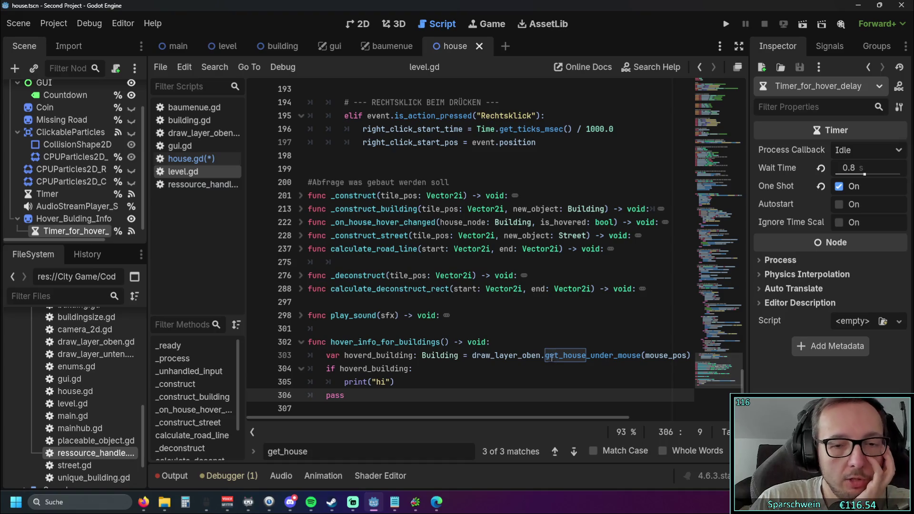
drag(641, 355, 473, 355)
Open draw_layer_oben.gd and scroll down to get_house_under_mouse.
click(419, 381)
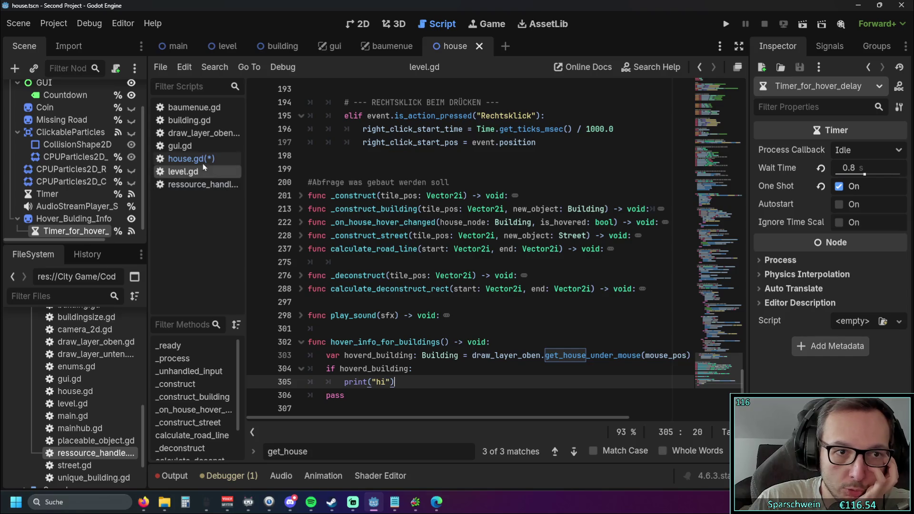
click(202, 134)
scroll(509, 215, down, 15)
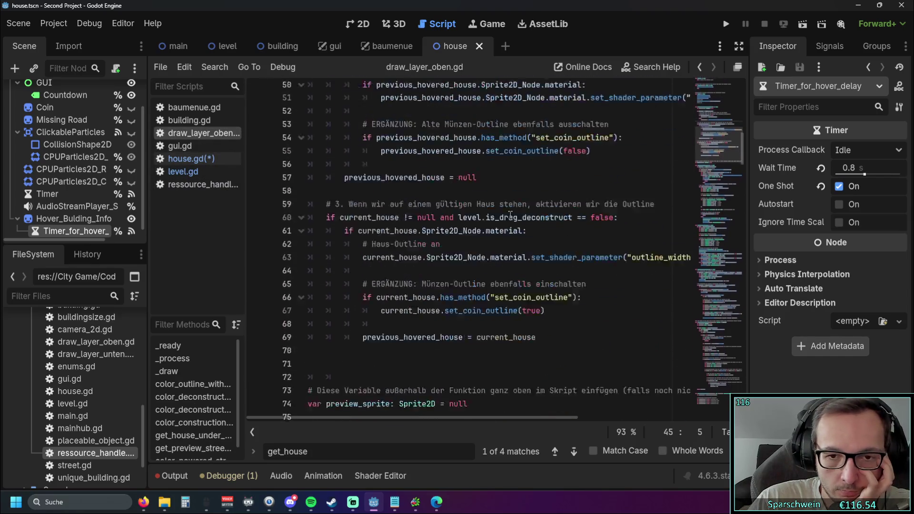
scroll(509, 215, down, 14)
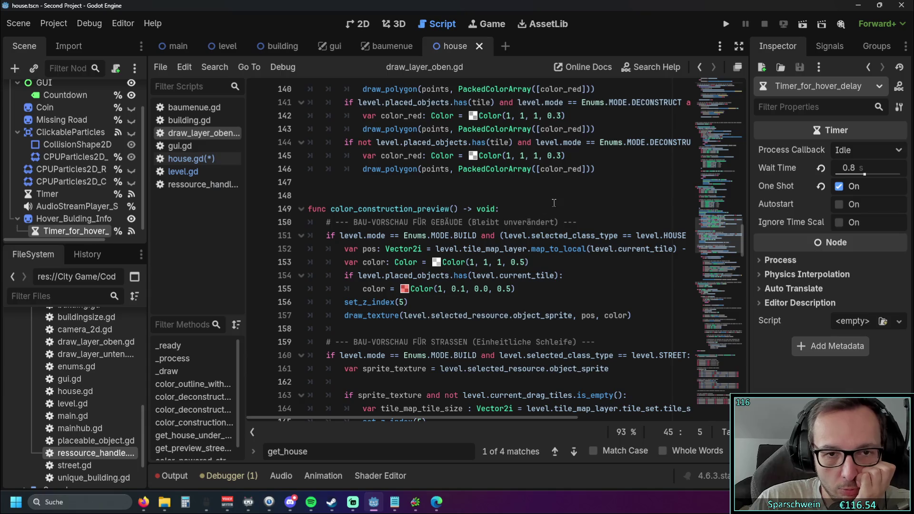
scroll(554, 203, down, 5)
scroll(557, 203, down, 5)
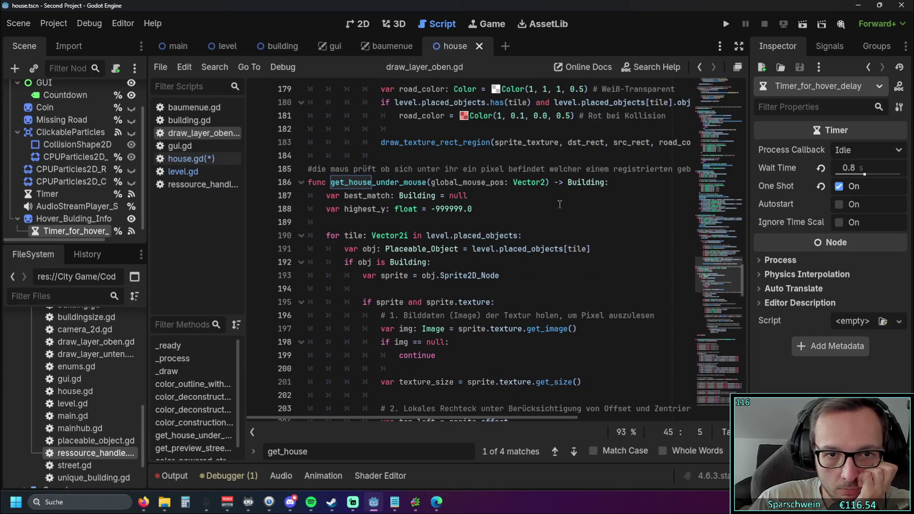
scroll(560, 203, down, 1)
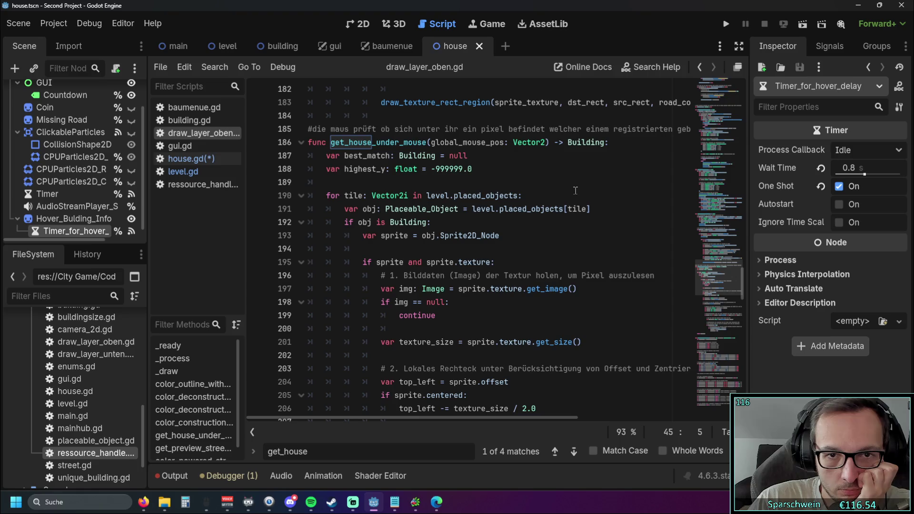
click(560, 180)
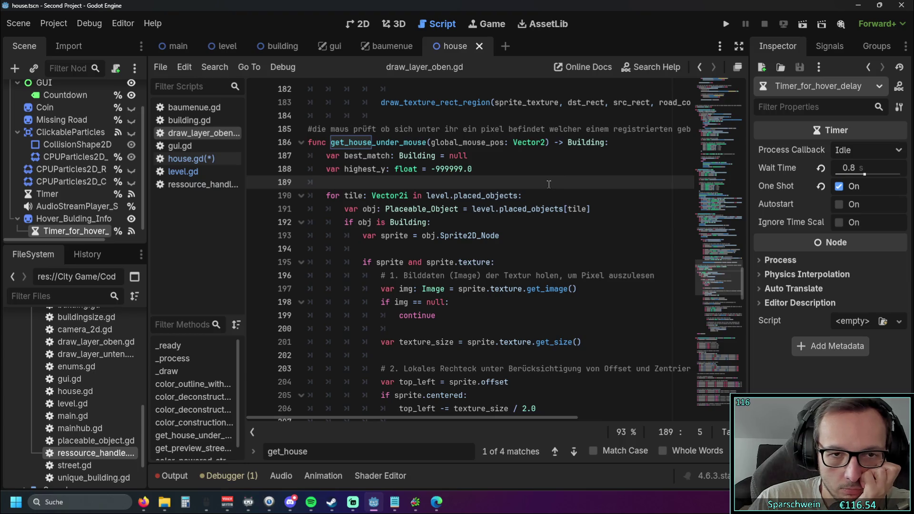
Look over get_house_under_mouse, then switch to house.gd.
scroll(548, 184, down, 5)
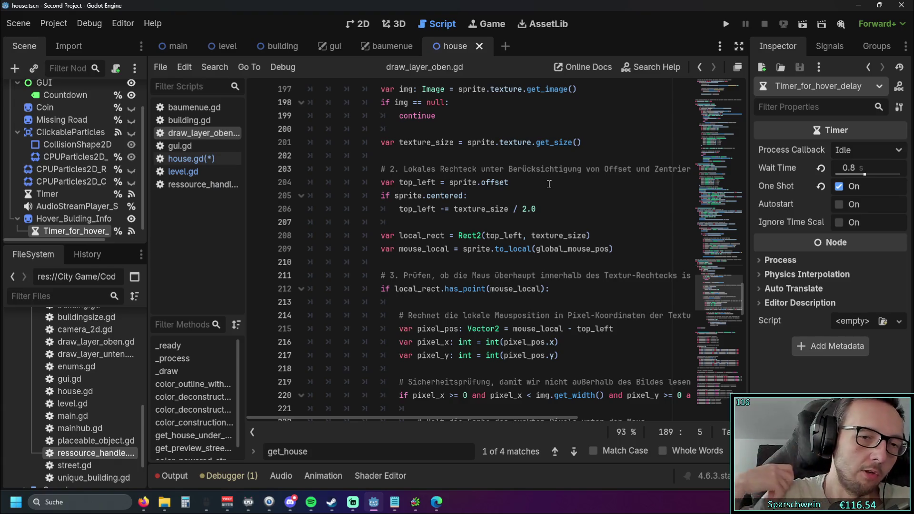
scroll(549, 185, down, 8)
scroll(550, 186, up, 7)
scroll(550, 186, up, 7)
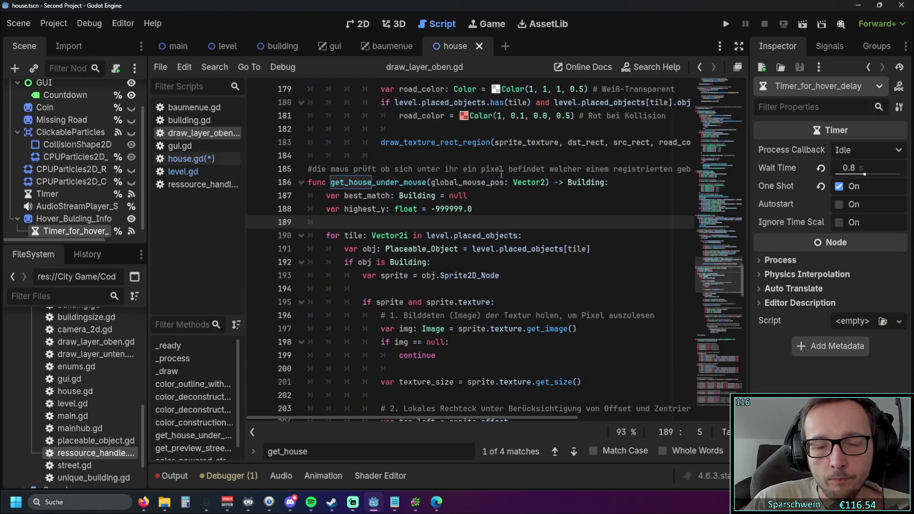
mouse_move(386, 58)
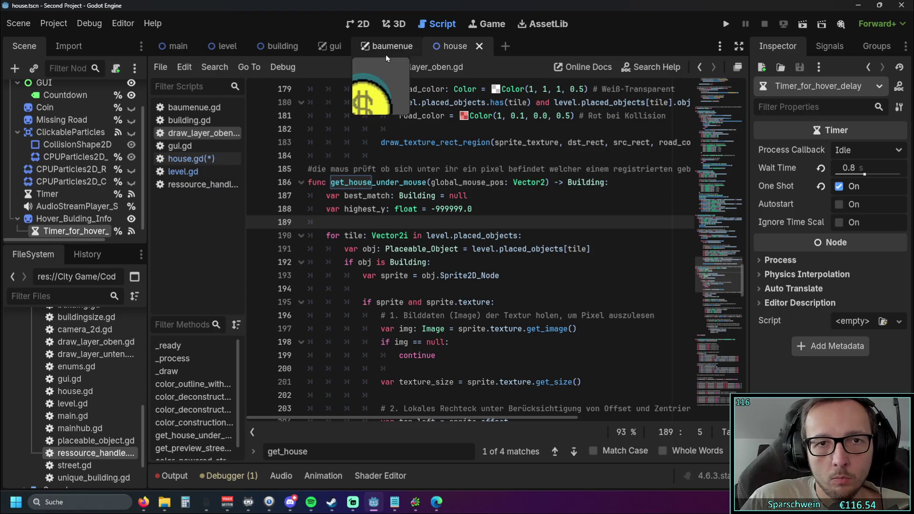
click(190, 159)
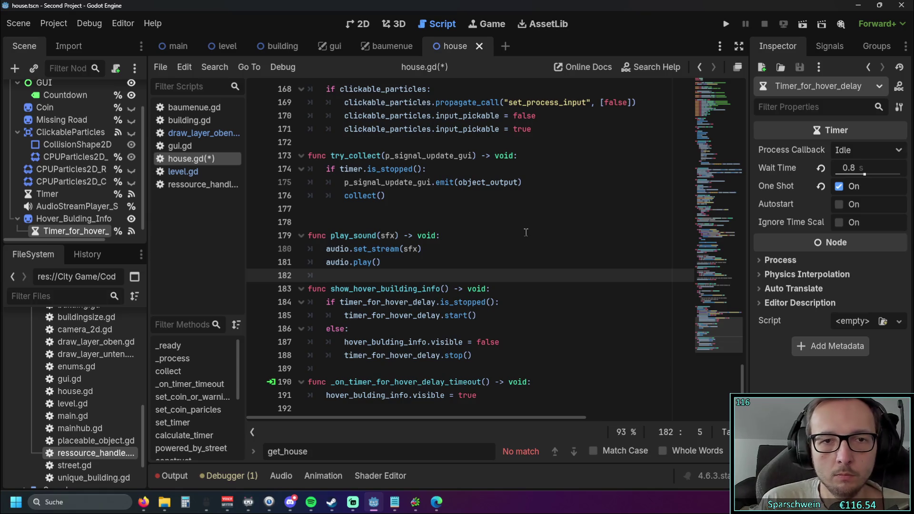
Go up to house.gd's _input function and delete the empty line 106 after the early return.
scroll(512, 222, up, 9)
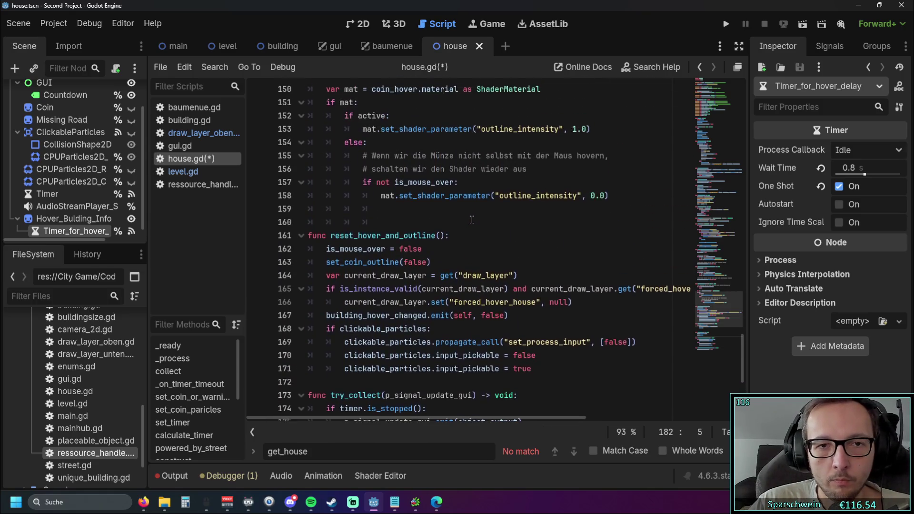
scroll(469, 222, up, 7)
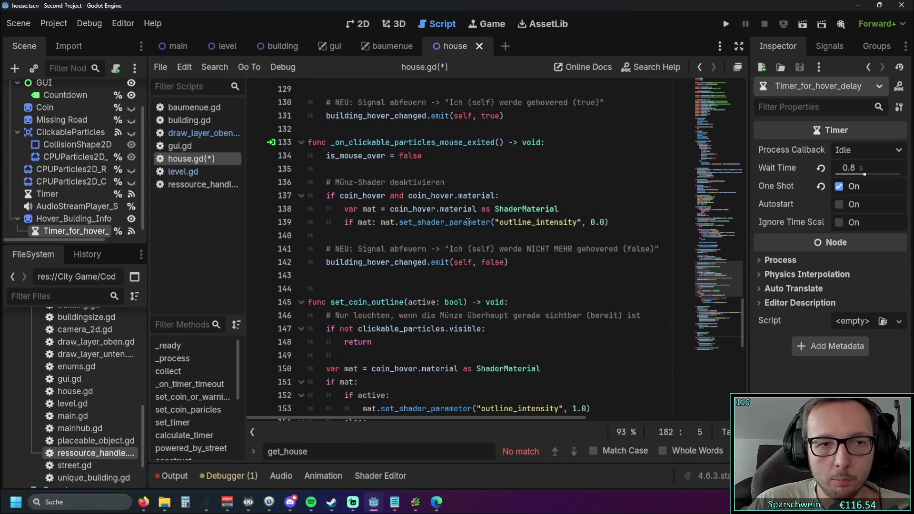
scroll(467, 221, up, 7)
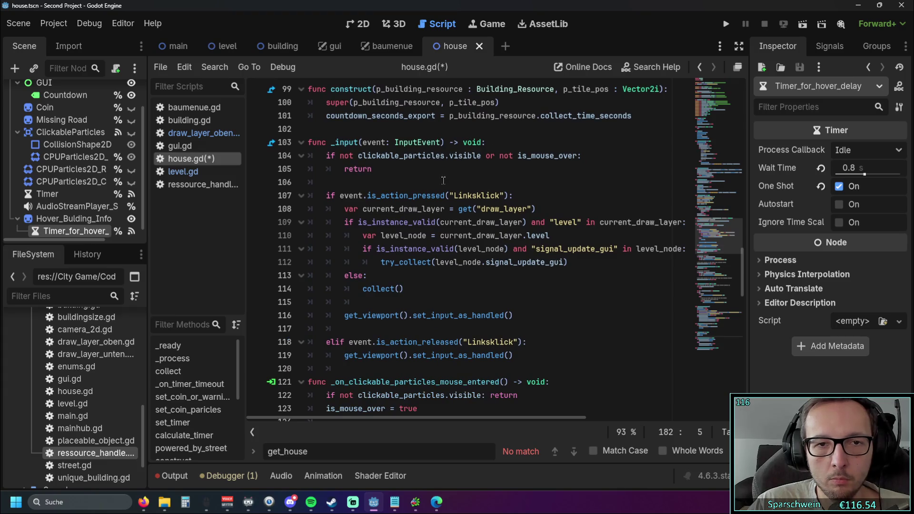
drag(335, 143, 366, 142)
scroll(428, 171, up, 3)
scroll(428, 171, down, 3)
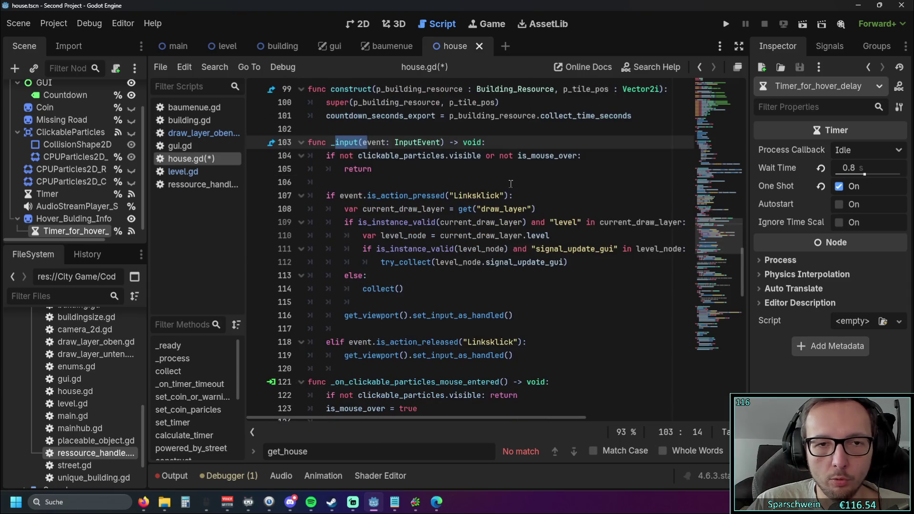
click(456, 182)
key(BackSpace)
key(BackSpace)
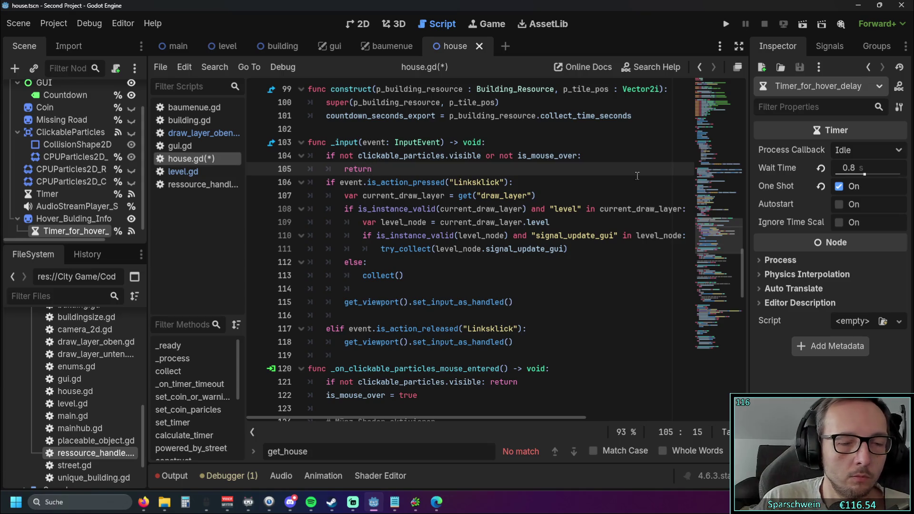
scroll(559, 224, down, 4)
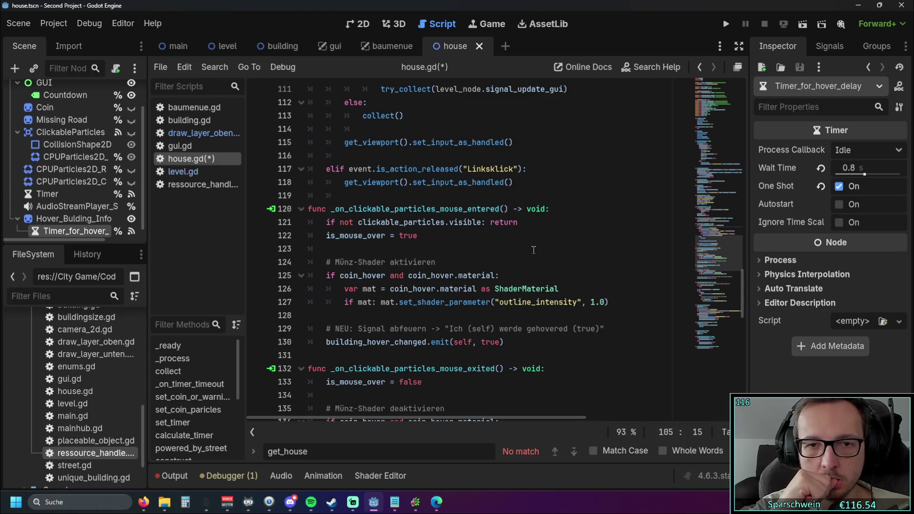
scroll(532, 250, down, 1)
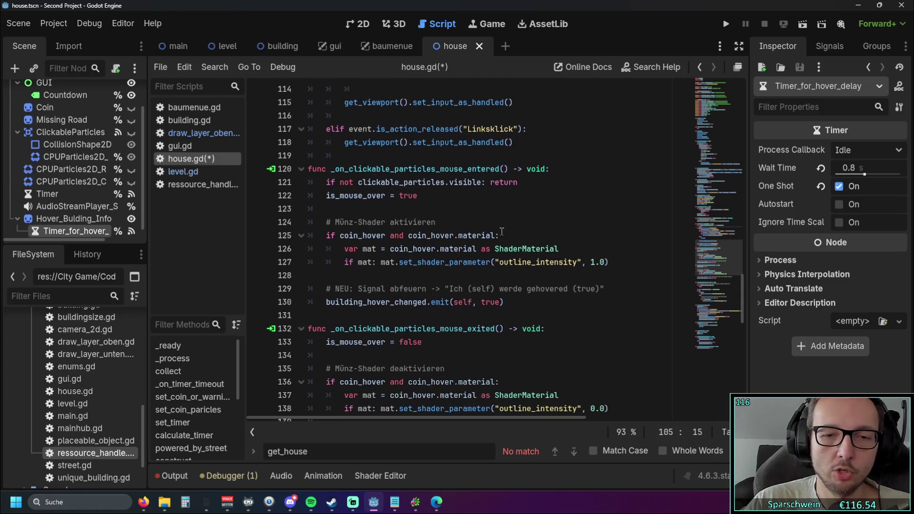
drag(483, 198, 326, 183)
click(476, 198)
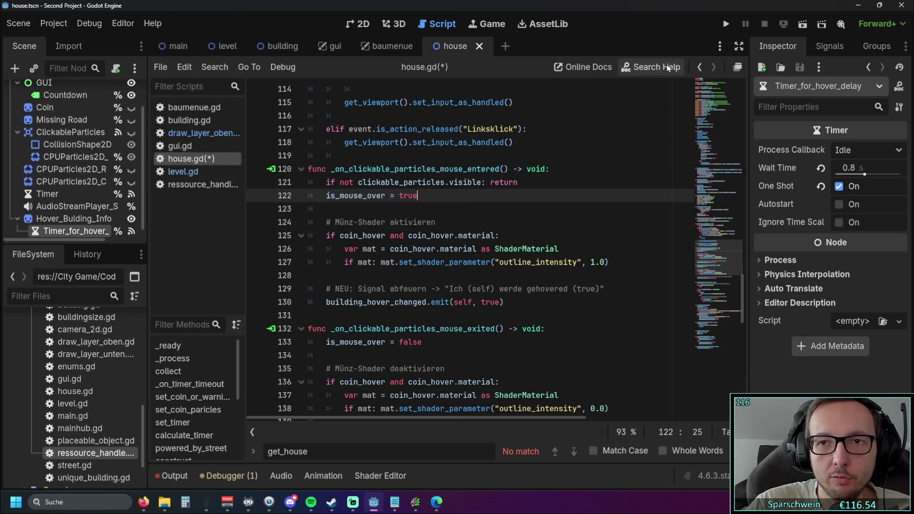
click(726, 24)
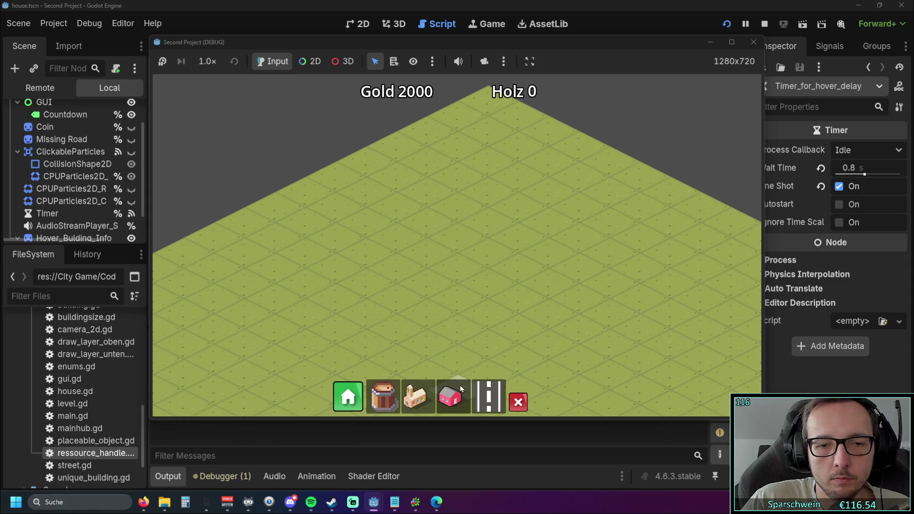
Place a house, stop the game, and find show_hover_building_info in house.gd.
click(457, 284)
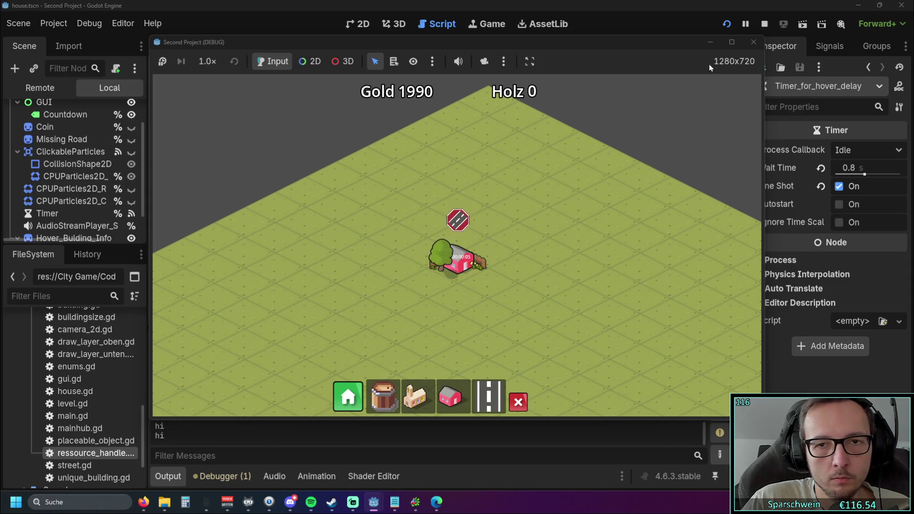
click(753, 42)
scroll(515, 219, up, 1)
scroll(515, 218, down, 20)
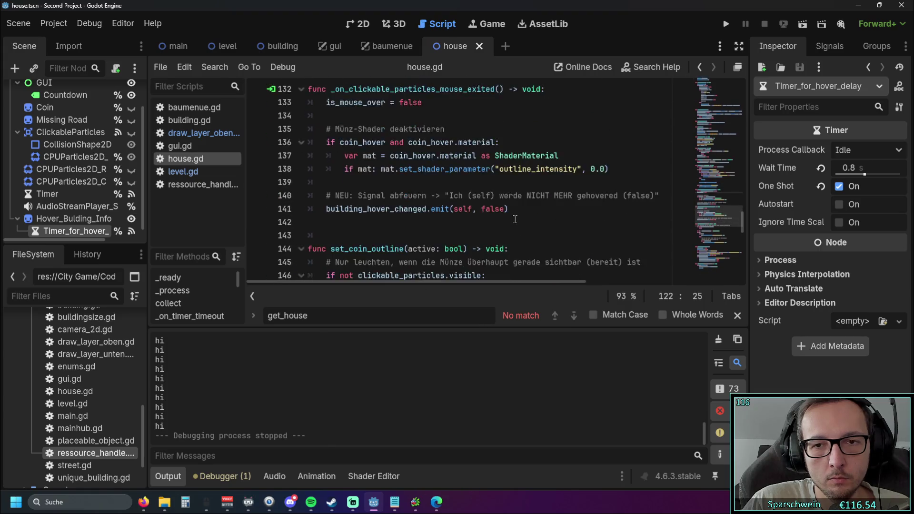
scroll(508, 225, up, 3)
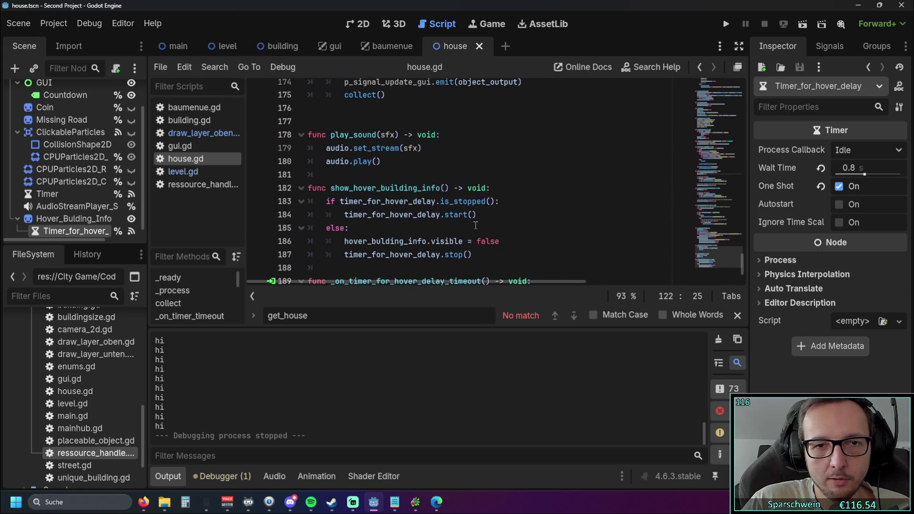
scroll(475, 225, down, 3)
mouse_move(332, 148)
mouse_down()
mouse_move(452, 149)
mouse_move(445, 149)
mouse_up()
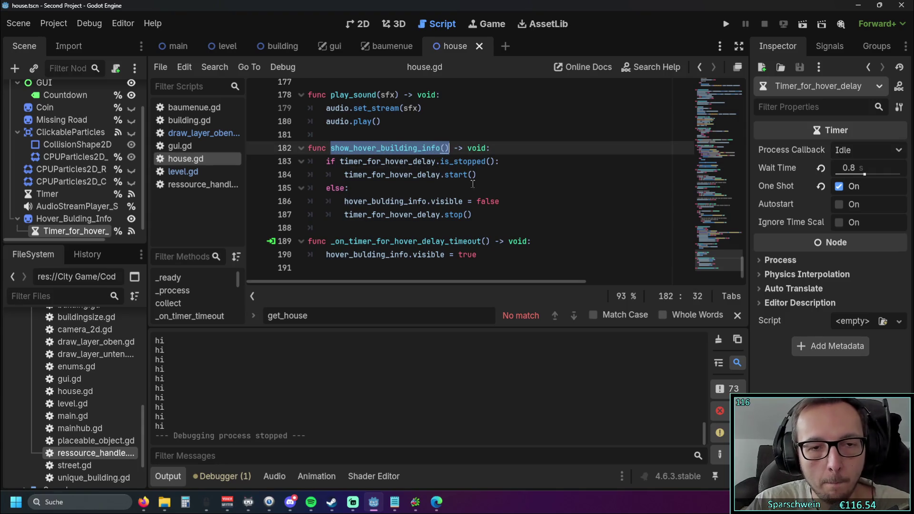
scroll(481, 195, up, 20)
scroll(488, 201, up, 11)
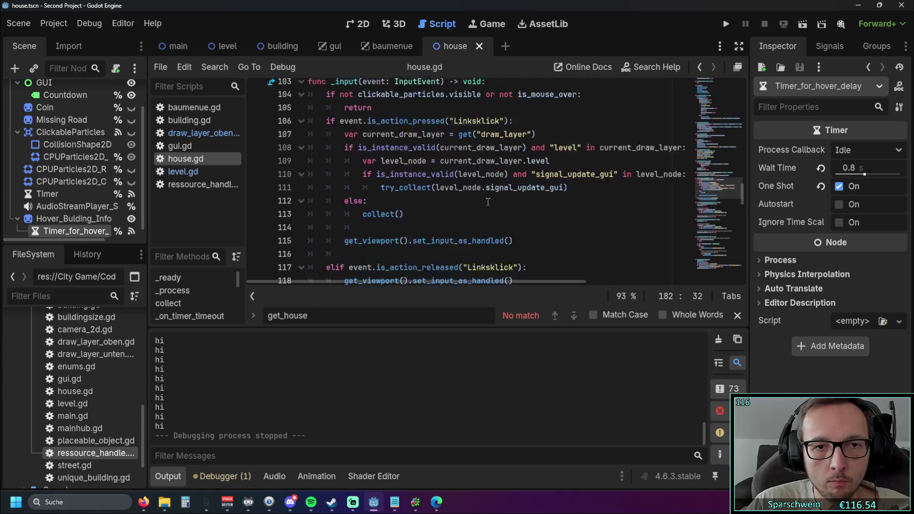
scroll(486, 200, down, 6)
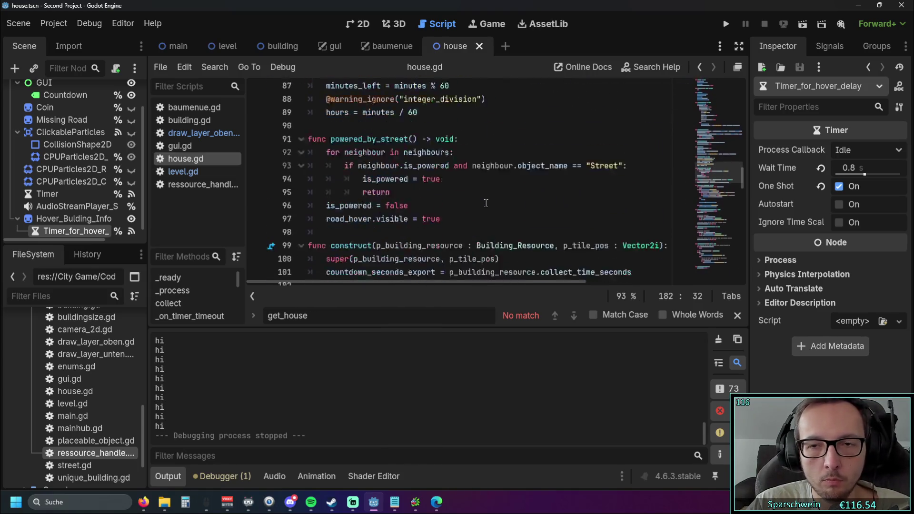
scroll(484, 204, down, 9)
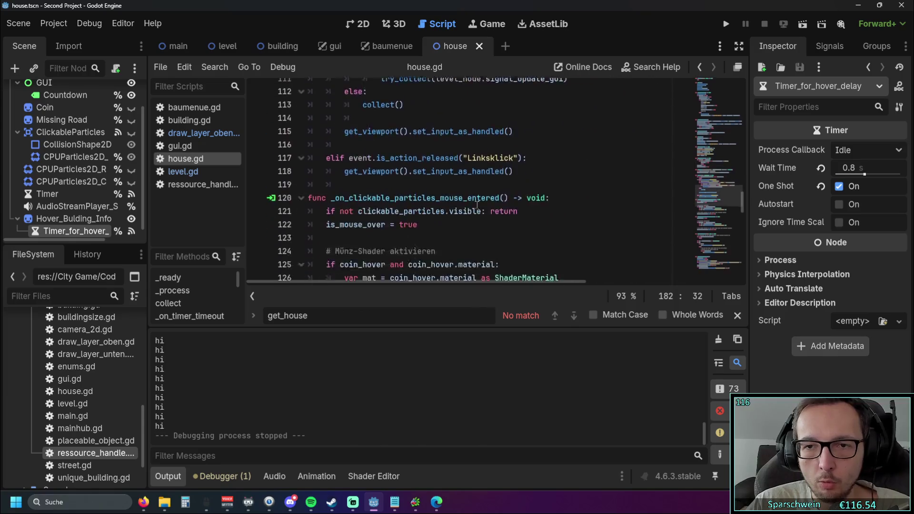
Close the get_house search and go to the end of line 122 in the mouse-entered handler.
click(736, 316)
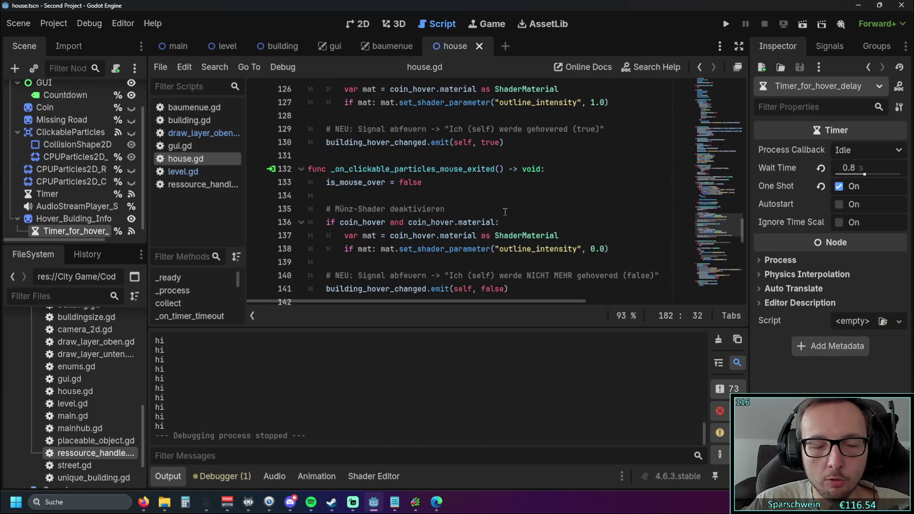
scroll(504, 211, up, 1)
scroll(504, 216, down, 1)
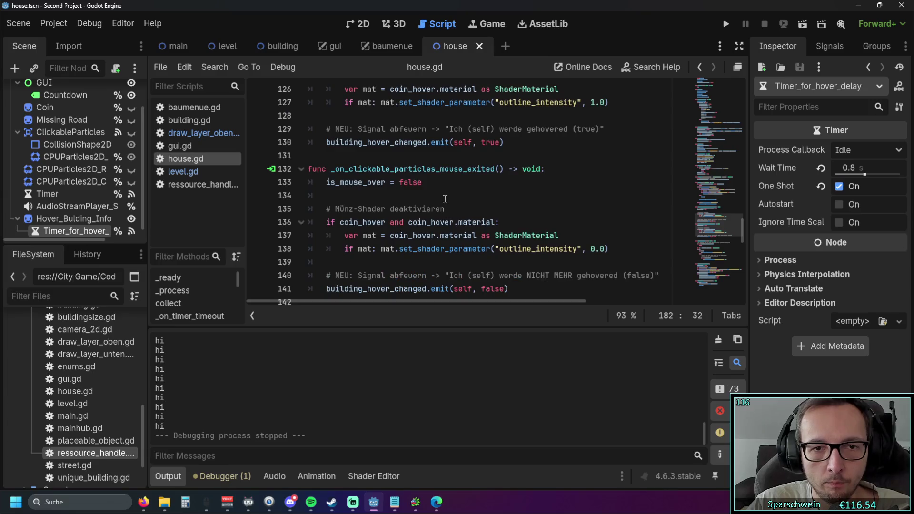
scroll(442, 197, up, 3)
click(443, 164)
click(441, 156)
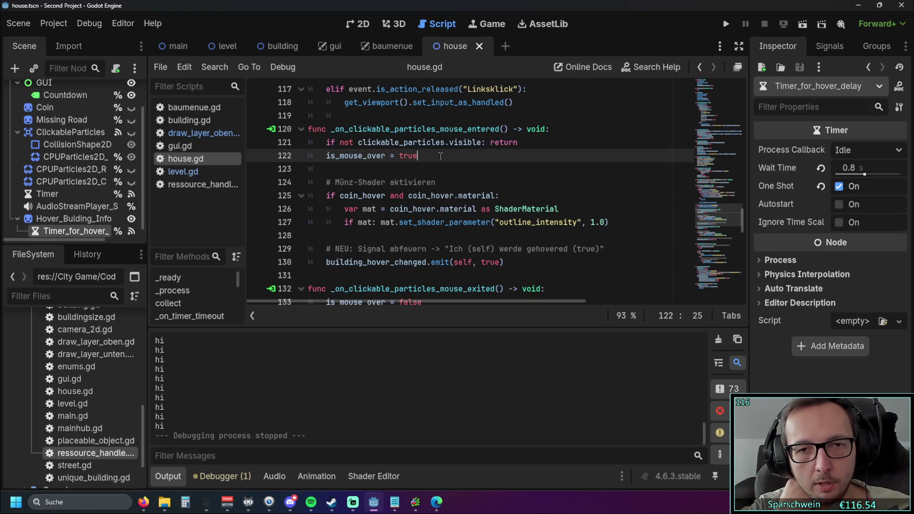
Move return onto its own line and add show_hover_building_info() after is_mouse_over = true.
click(488, 142)
key(Return)
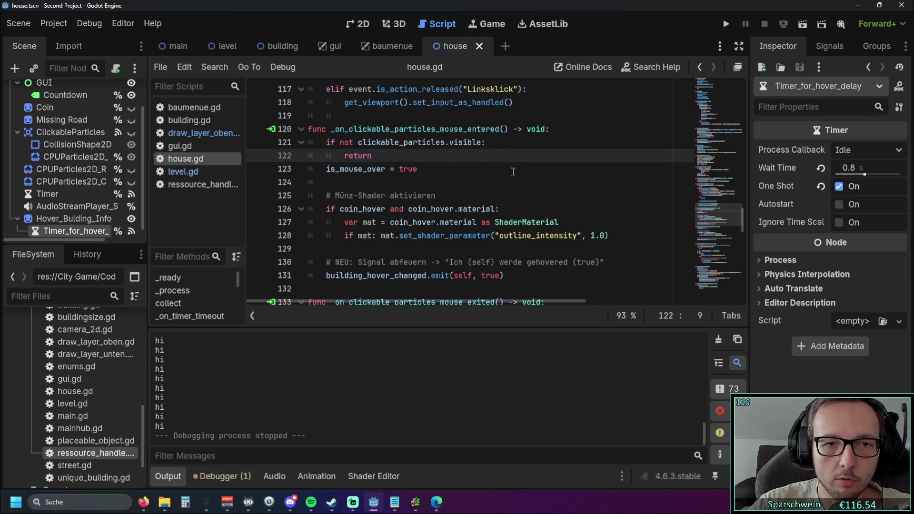
click(441, 168)
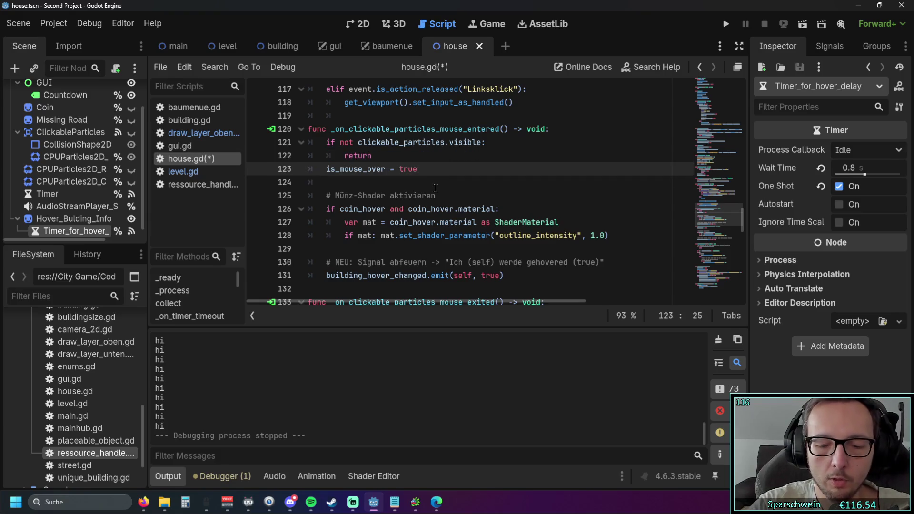
key(Return)
text(show_hover_building_info())
key(Return)
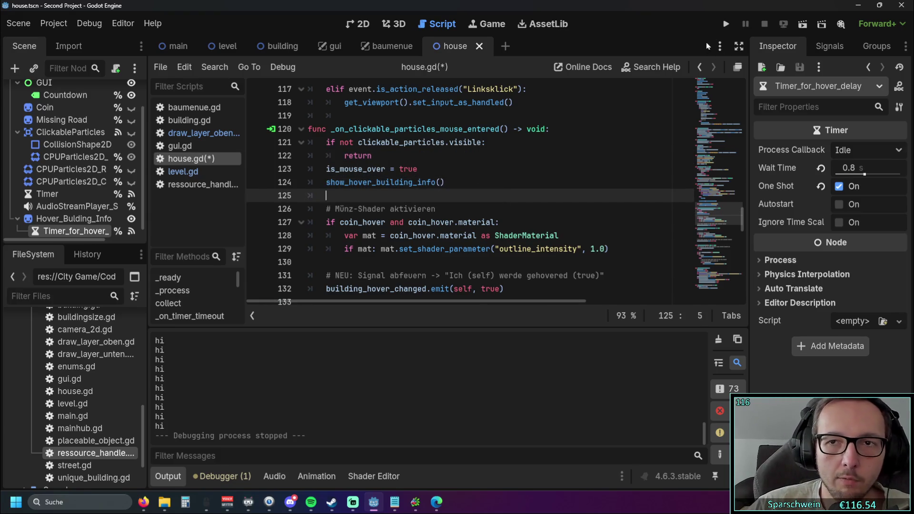
Run the game, place a house and hover over it, then stop.
click(724, 25)
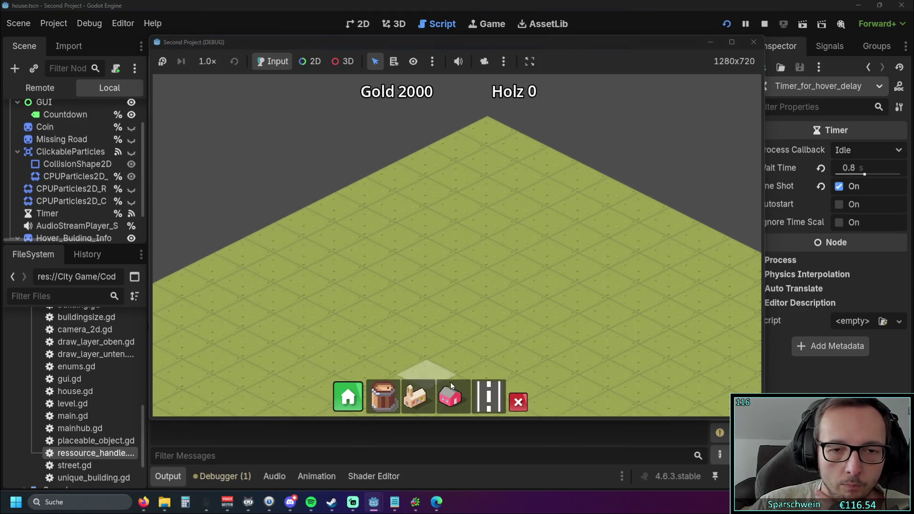
click(455, 289)
mouse_move(439, 280)
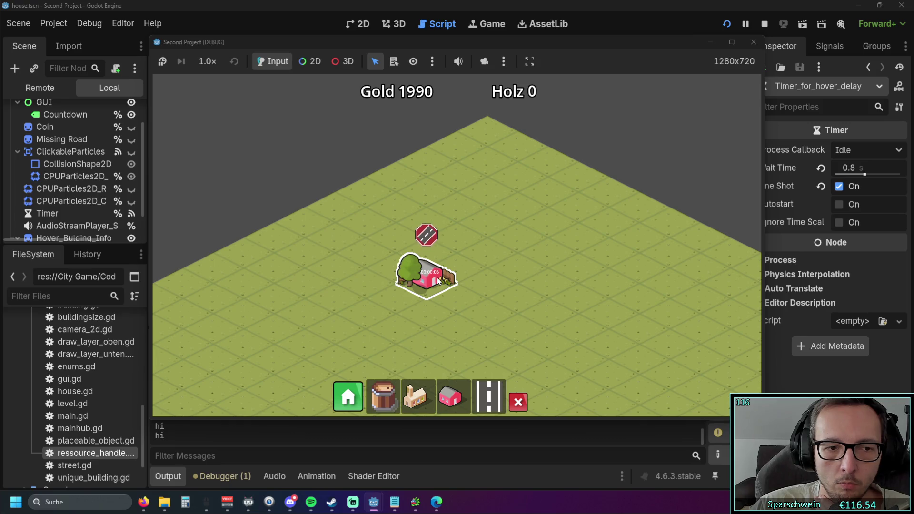
click(752, 42)
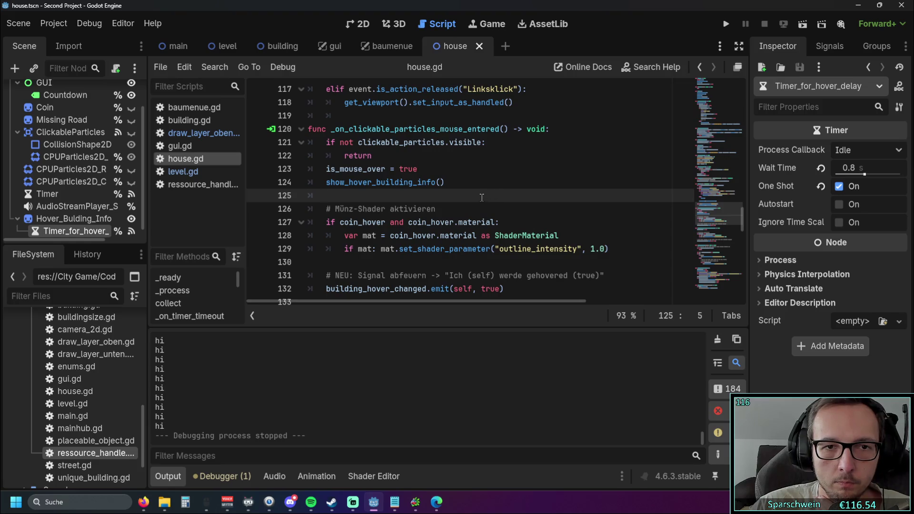
Delete the show_hover_building_info() line and its leftover empty line from the mouse-entered handler.
scroll(474, 195, down, 20)
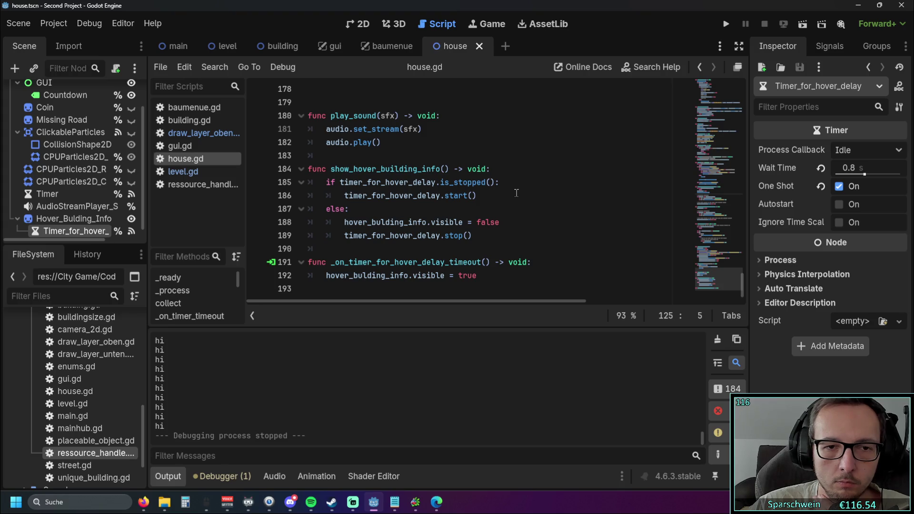
scroll(516, 193, up, 20)
scroll(516, 194, down, 2)
scroll(516, 193, down, 1)
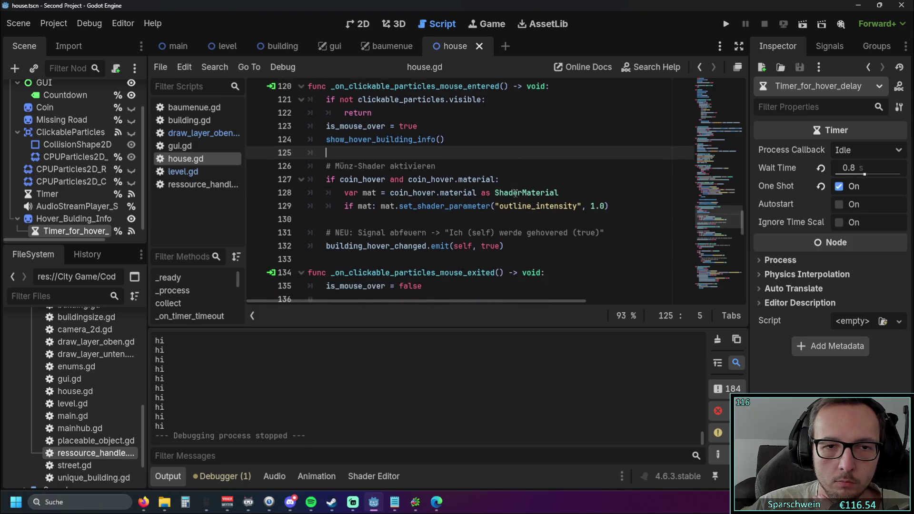
scroll(515, 193, up, 1)
scroll(499, 188, down, 1)
scroll(475, 181, up, 1)
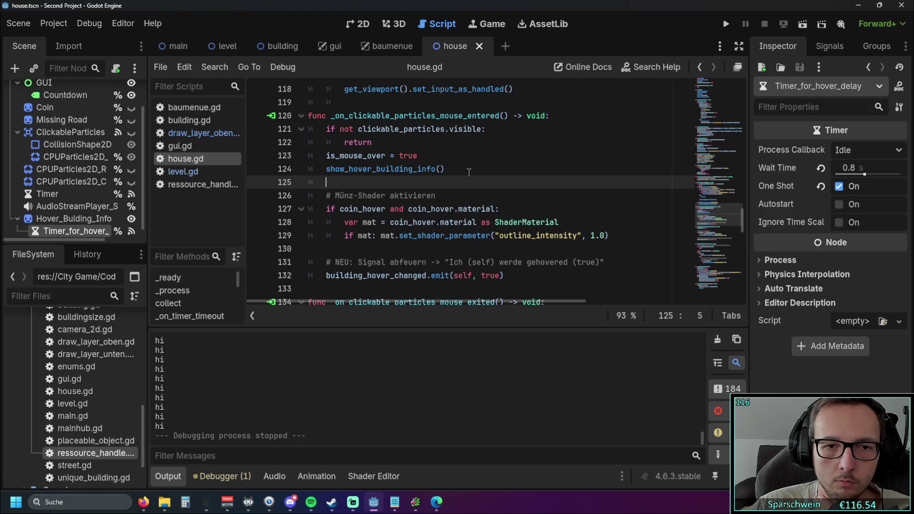
drag(469, 171, 262, 171)
key(BackSpace)
key(BackSpace)
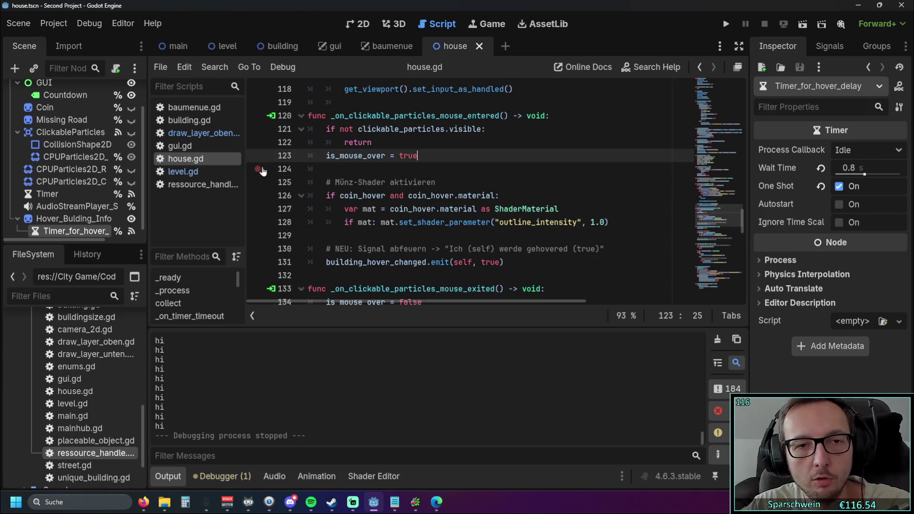
click(536, 194)
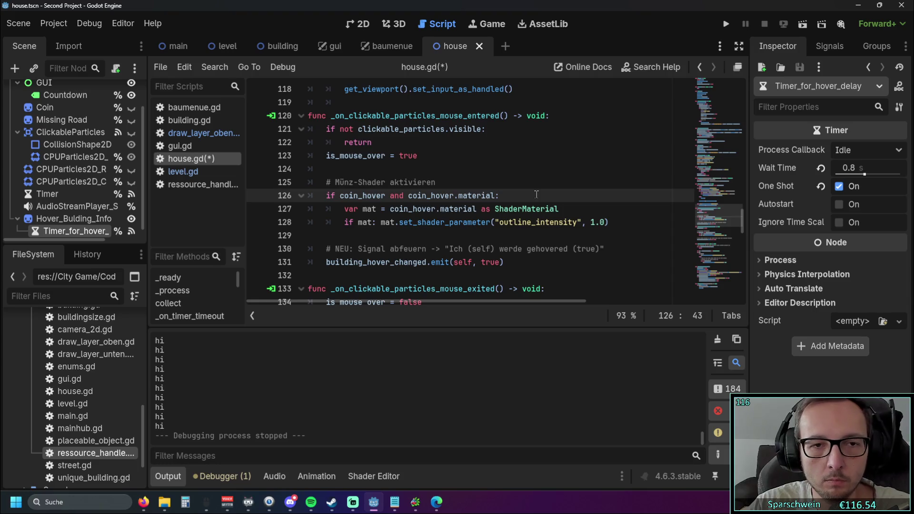
Add show_hover_building_info() inside the coin_hover block, then delete it again.
scroll(571, 190, down, 1)
click(628, 183)
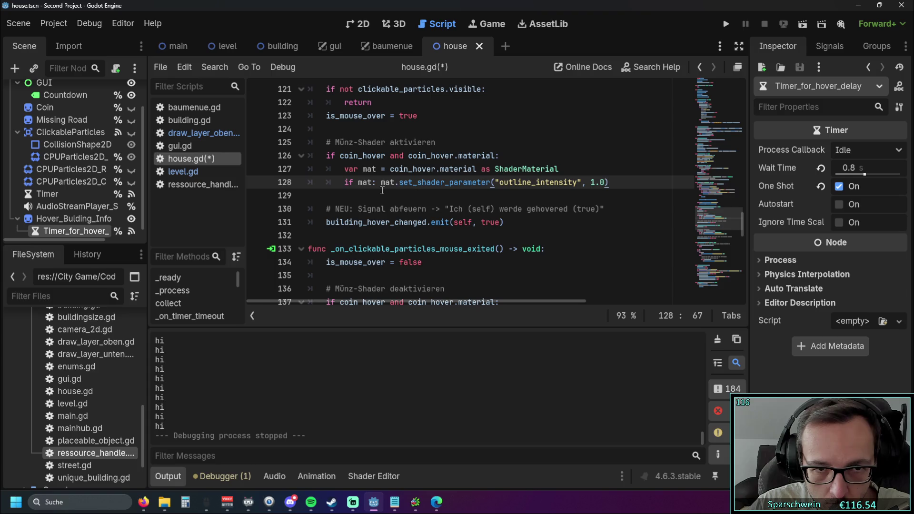
click(517, 165)
click(514, 159)
key(Return)
text(show_hover_building_info())
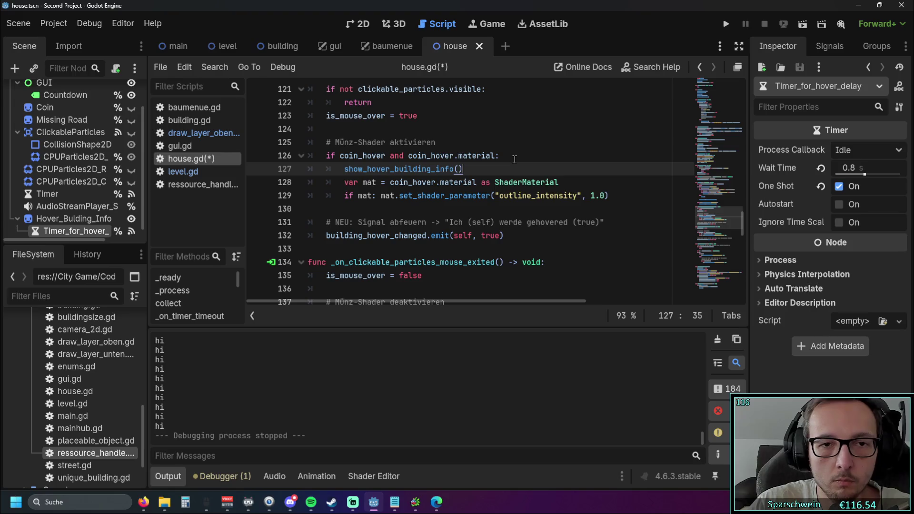
triple_click(420, 170)
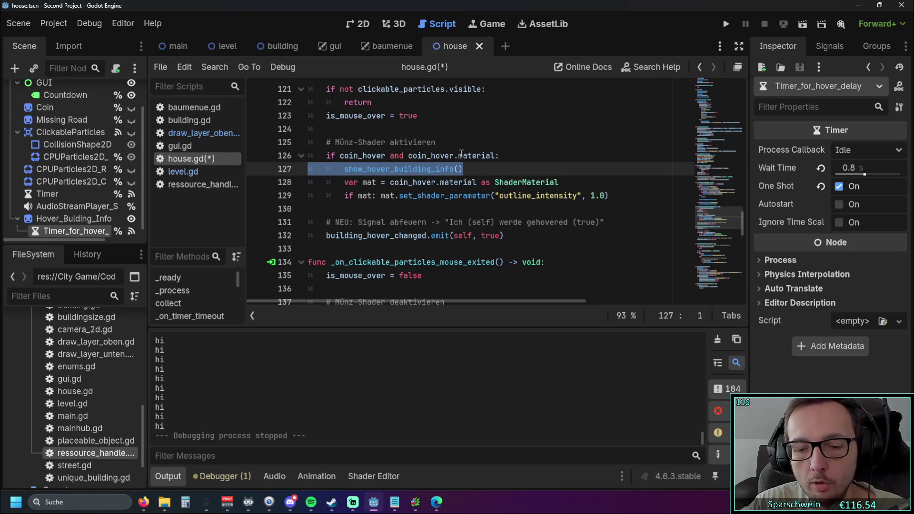
key(BackSpace)
key(BackSpace)
click(454, 193)
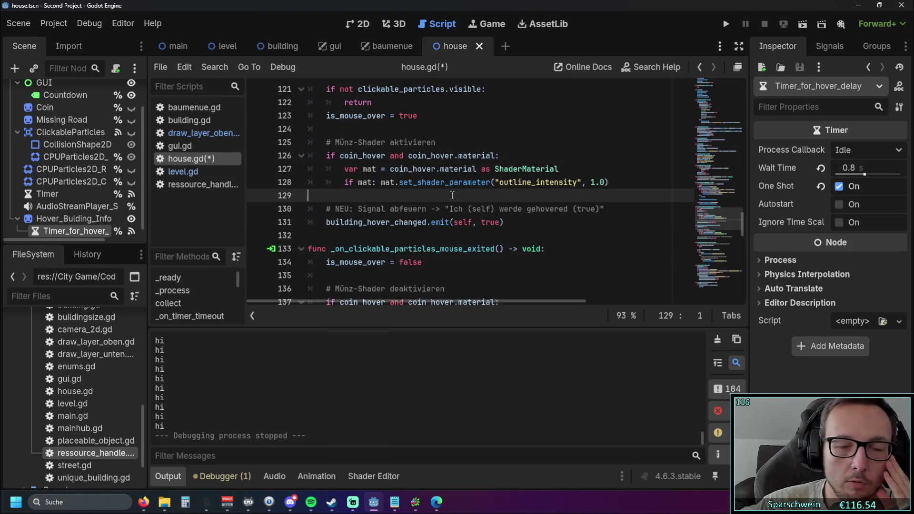
Collapse the Output panel to give the code more room.
scroll(452, 195, down, 1)
scroll(491, 189, down, 3)
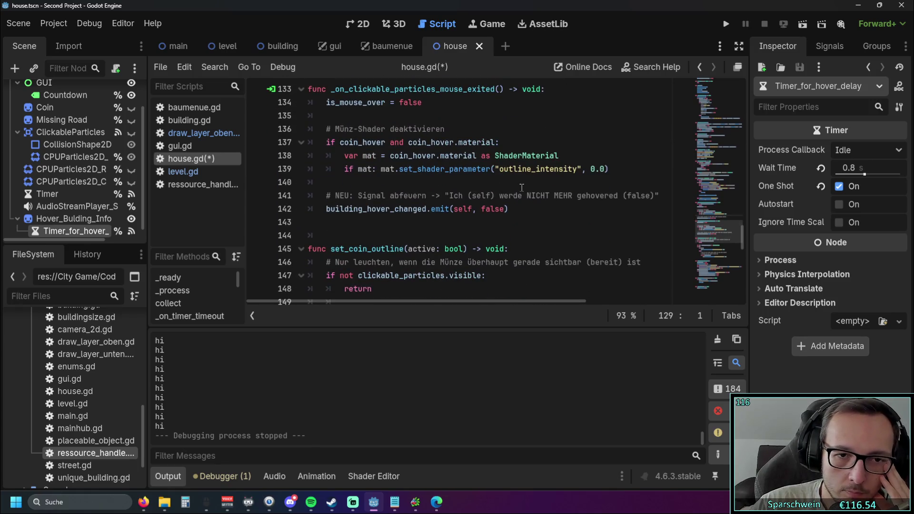
scroll(521, 188, up, 12)
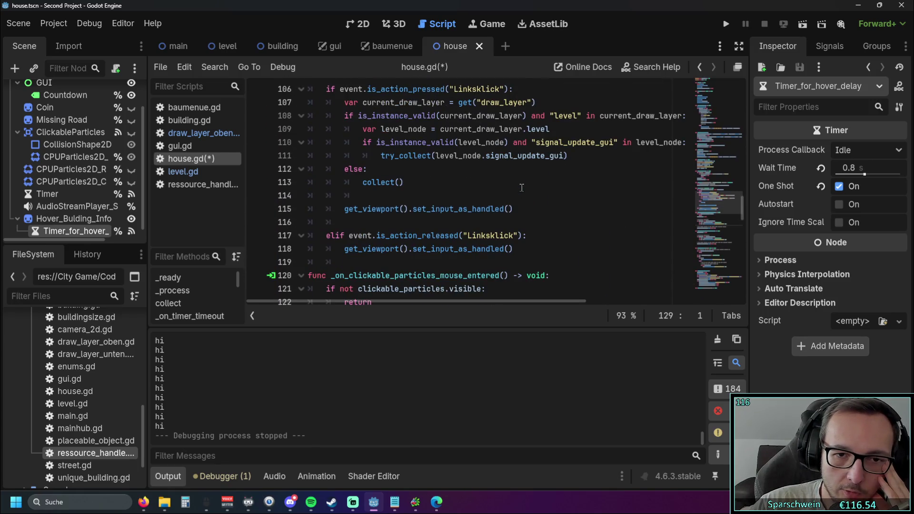
scroll(522, 188, up, 3)
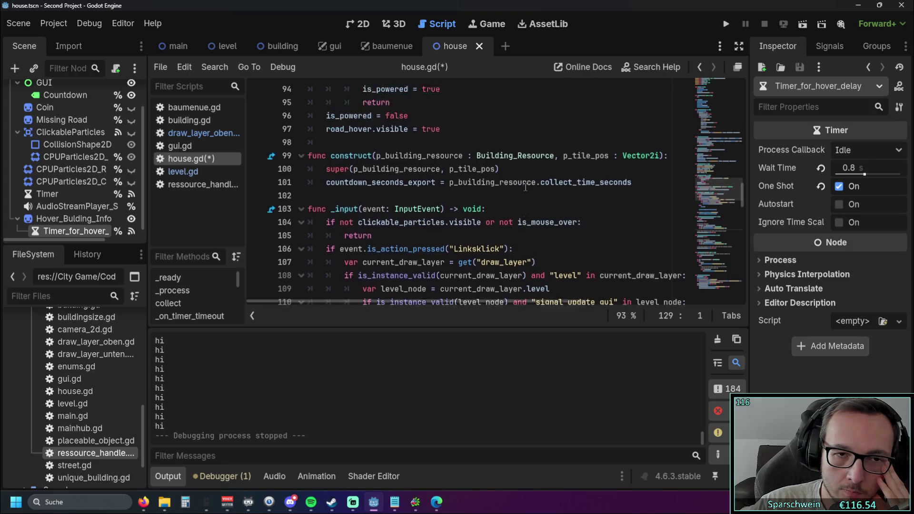
scroll(525, 187, down, 4)
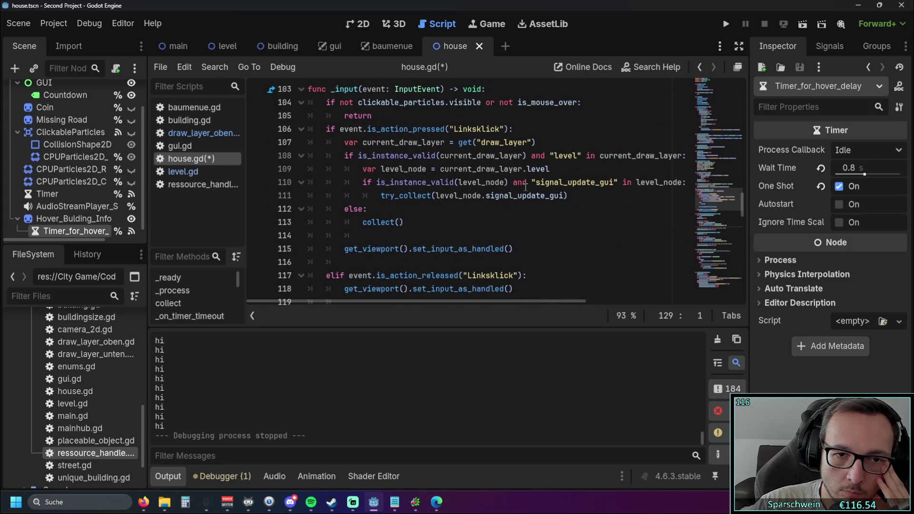
click(178, 480)
Review the mouse-entered handler on line 120 and select the ClickableParticles CollisionShape2D node.
scroll(434, 205, down, 2)
scroll(432, 203, up, 3)
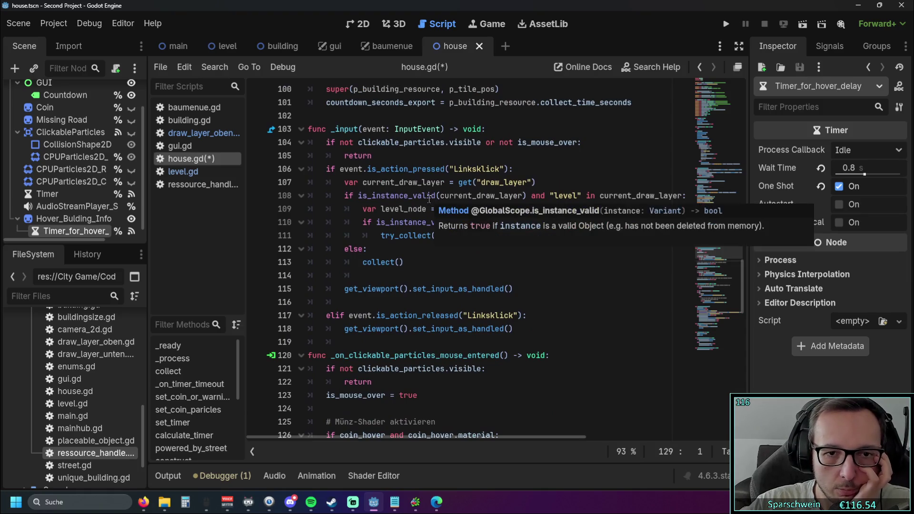
scroll(578, 200, down, 6)
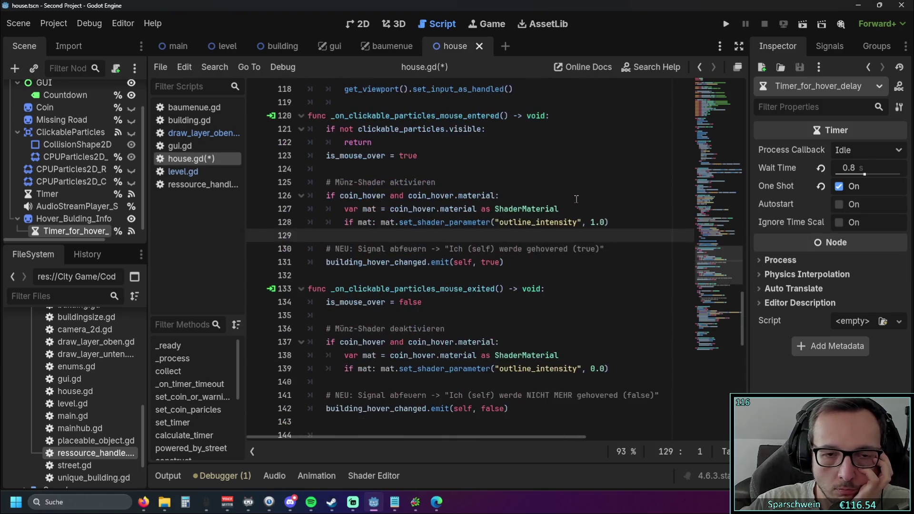
scroll(575, 198, up, 1)
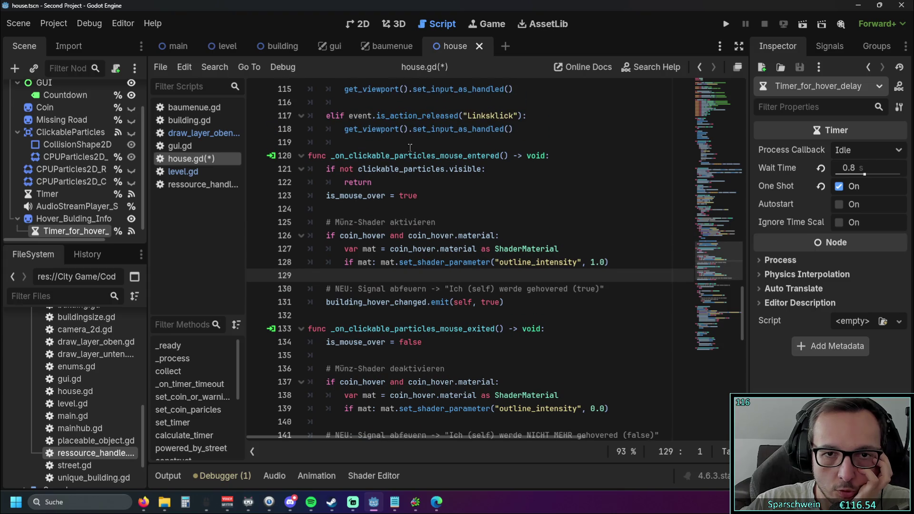
drag(332, 156, 495, 155)
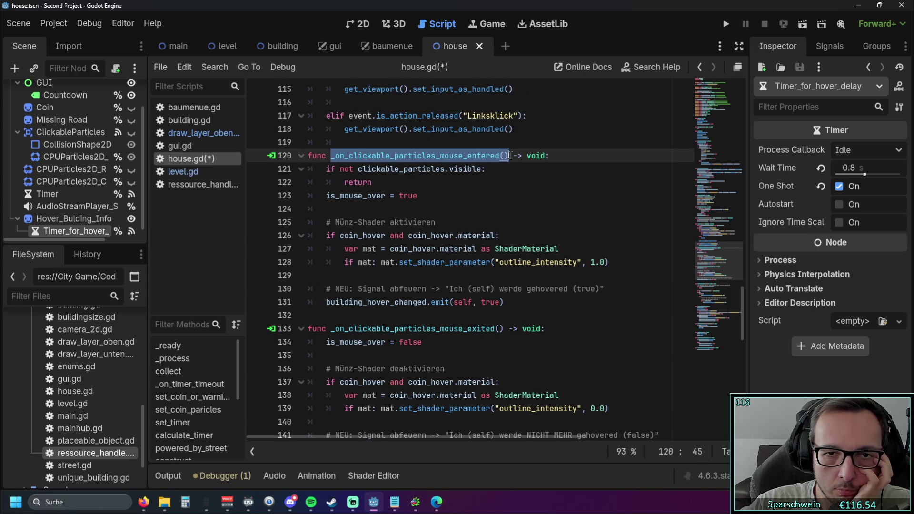
click(522, 186)
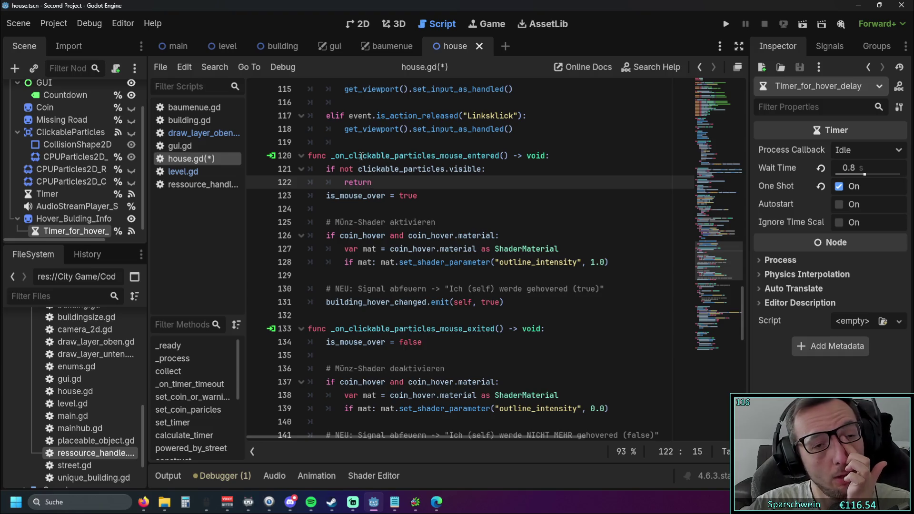
scroll(79, 191, down, 1)
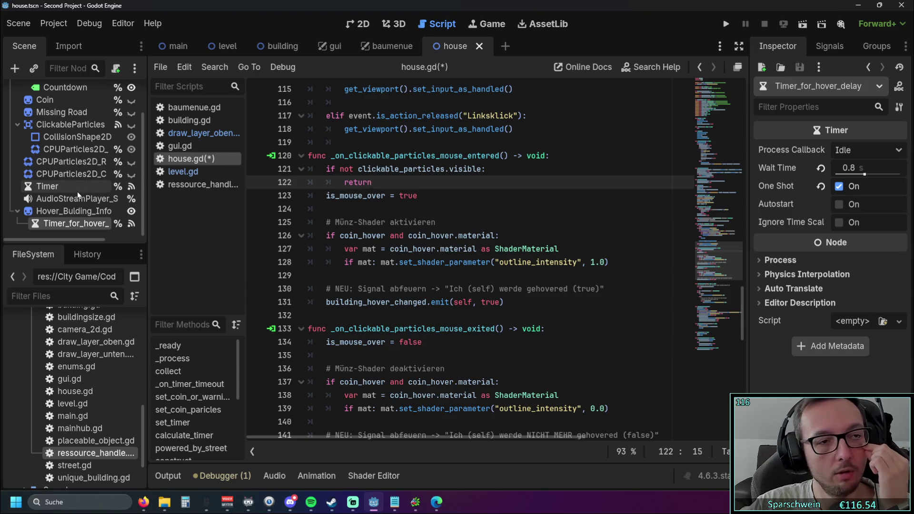
click(394, 156)
click(79, 137)
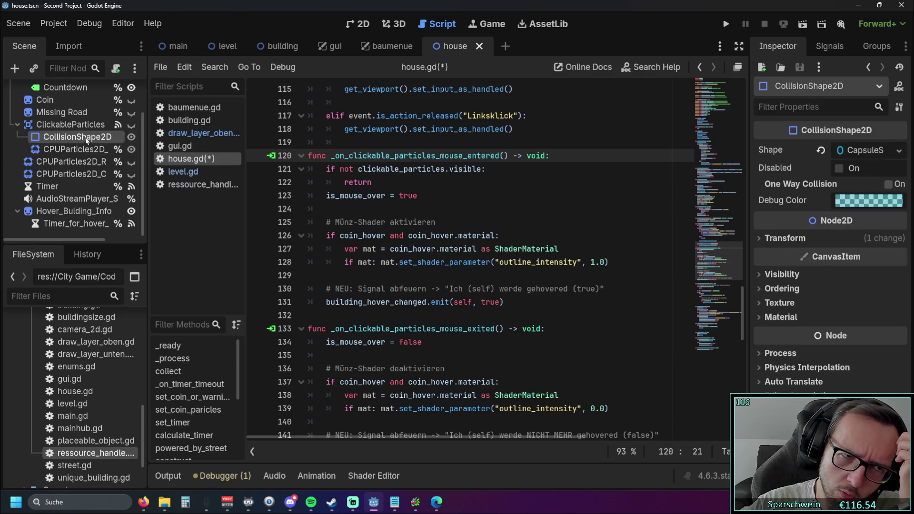
Show the signals of the ClickableParticles node.
click(818, 46)
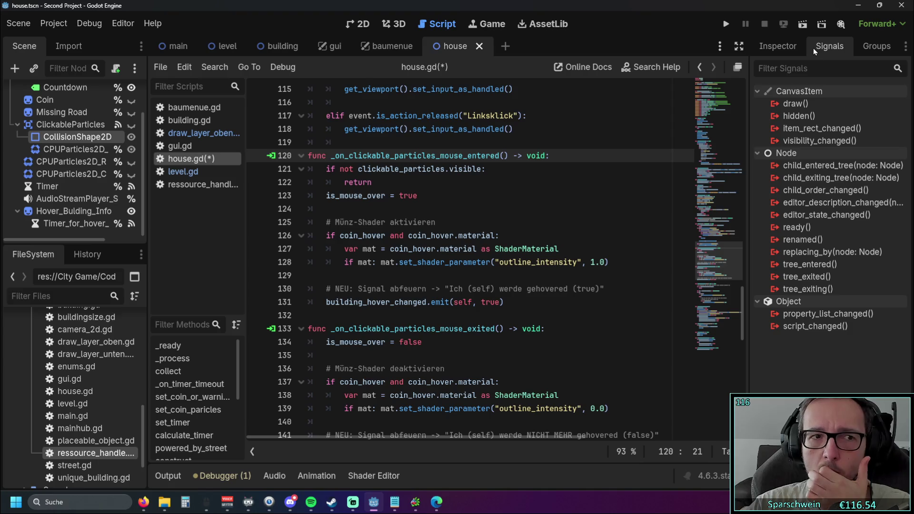
click(76, 127)
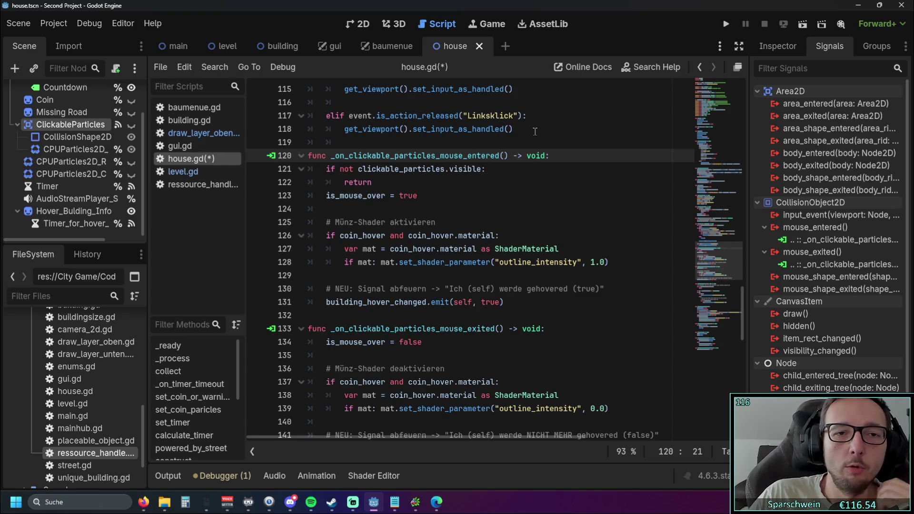
click(463, 197)
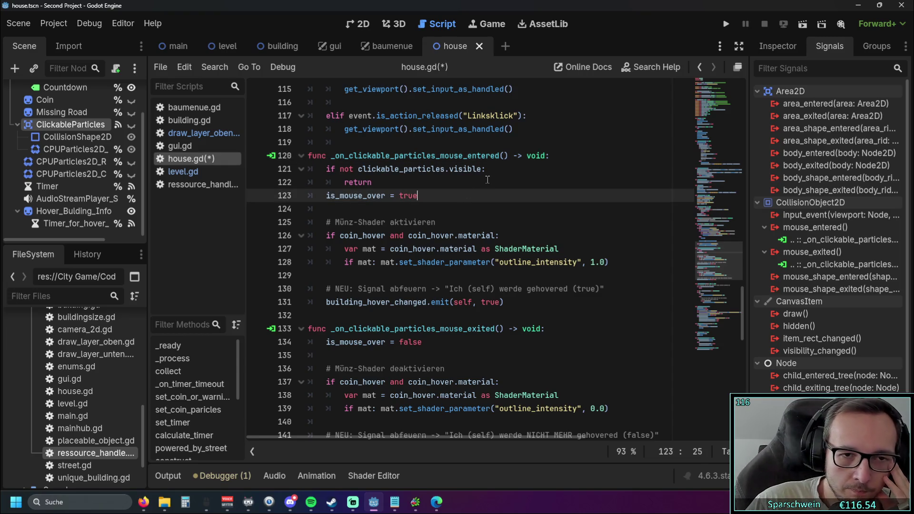
Scroll through house.gd's hover and outline code, then switch to level.gd.
scroll(487, 180, down, 5)
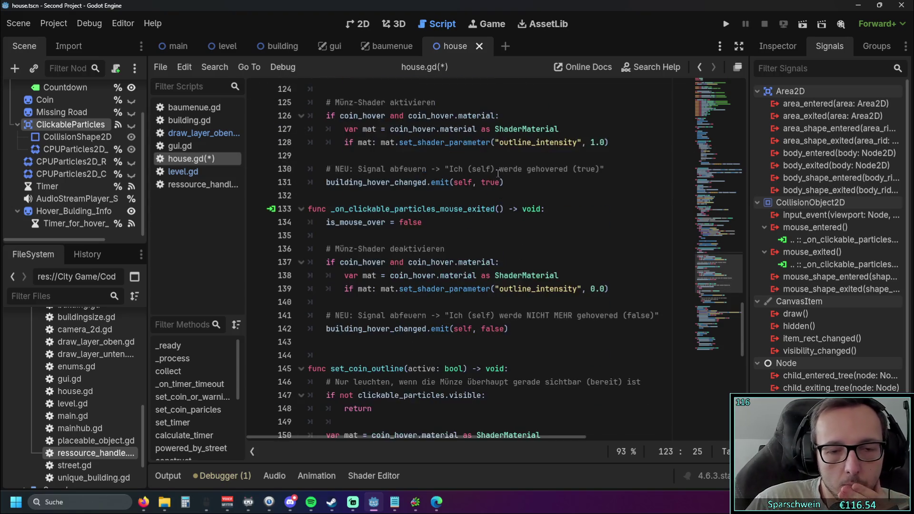
scroll(499, 172, down, 7)
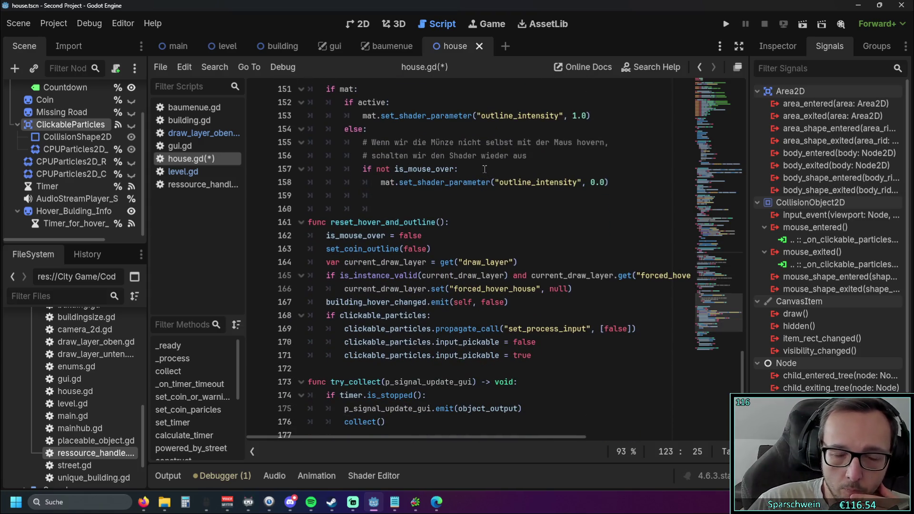
scroll(485, 169, down, 4)
scroll(491, 173, up, 5)
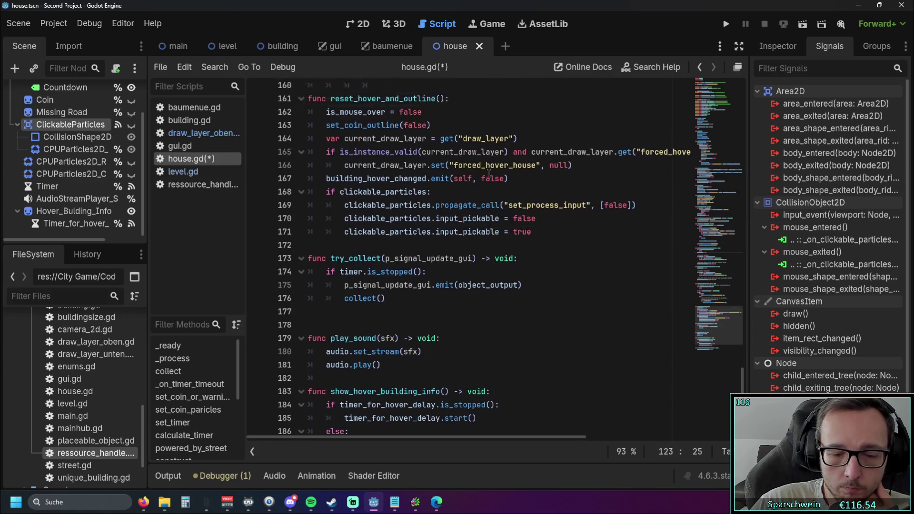
scroll(490, 174, up, 3)
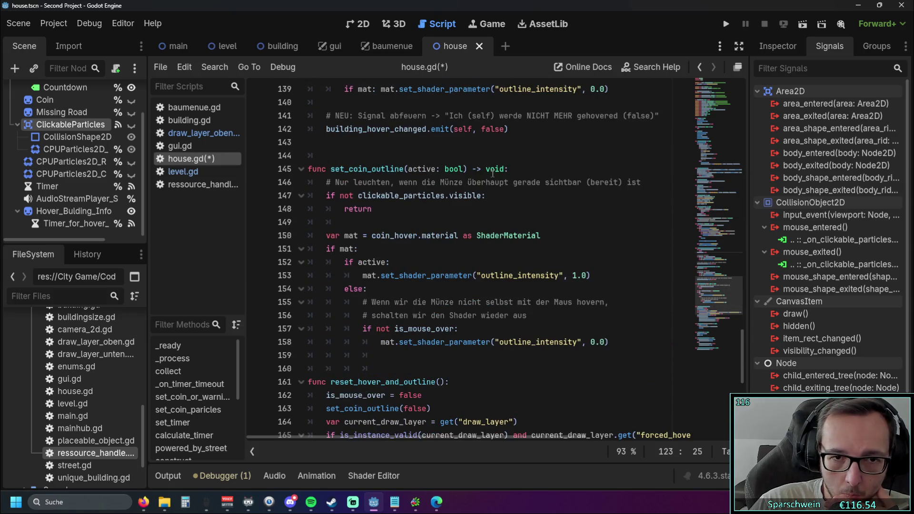
scroll(492, 174, up, 14)
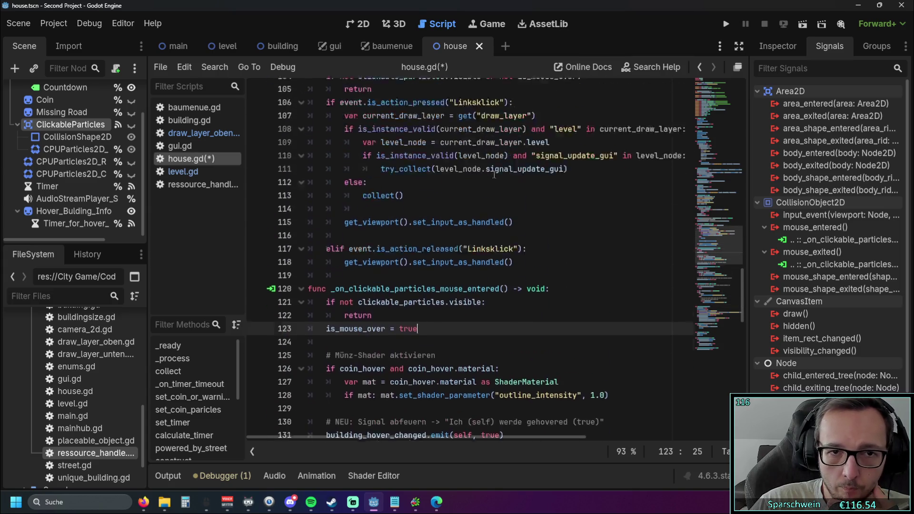
scroll(494, 174, up, 9)
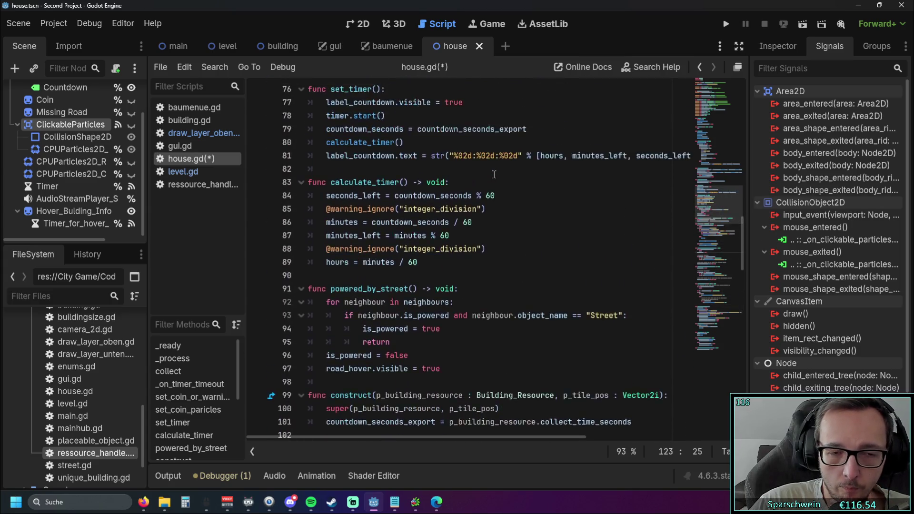
scroll(494, 174, up, 10)
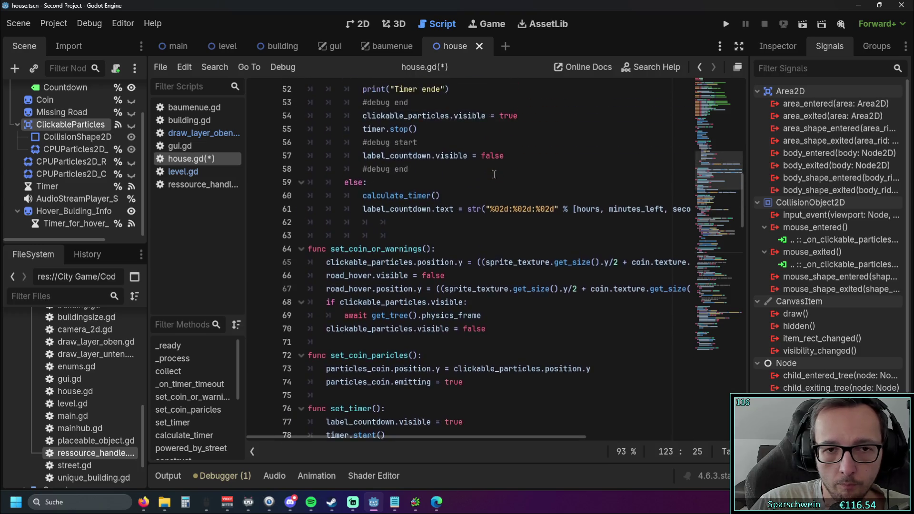
scroll(494, 175, down, 20)
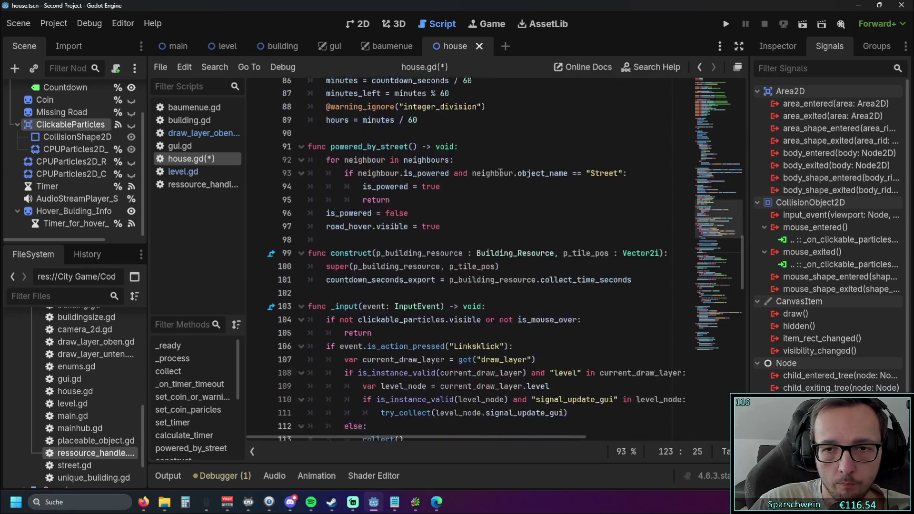
scroll(500, 171, down, 5)
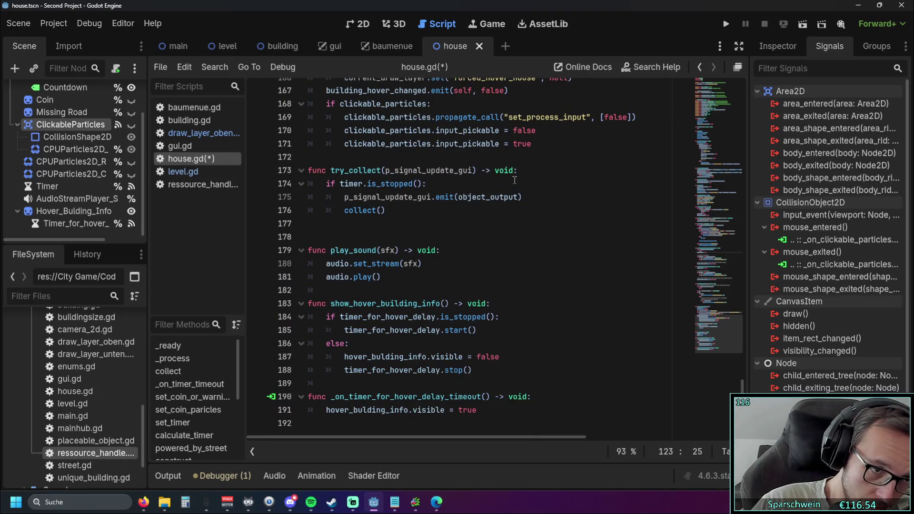
click(191, 172)
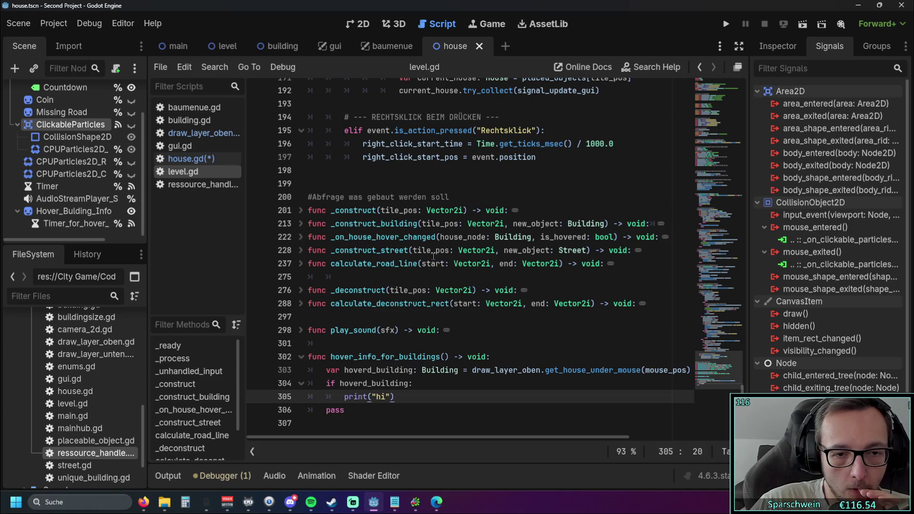
scroll(529, 284, up, 9)
scroll(531, 281, up, 10)
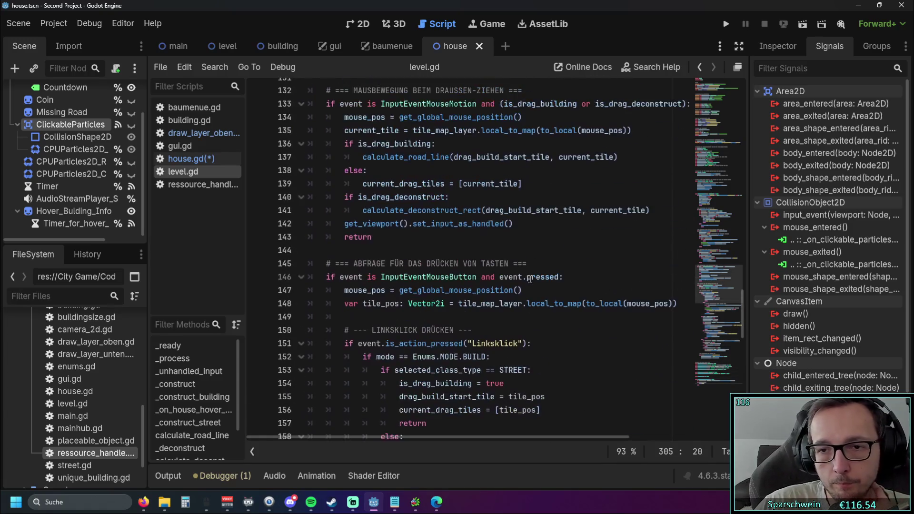
scroll(526, 275, down, 5)
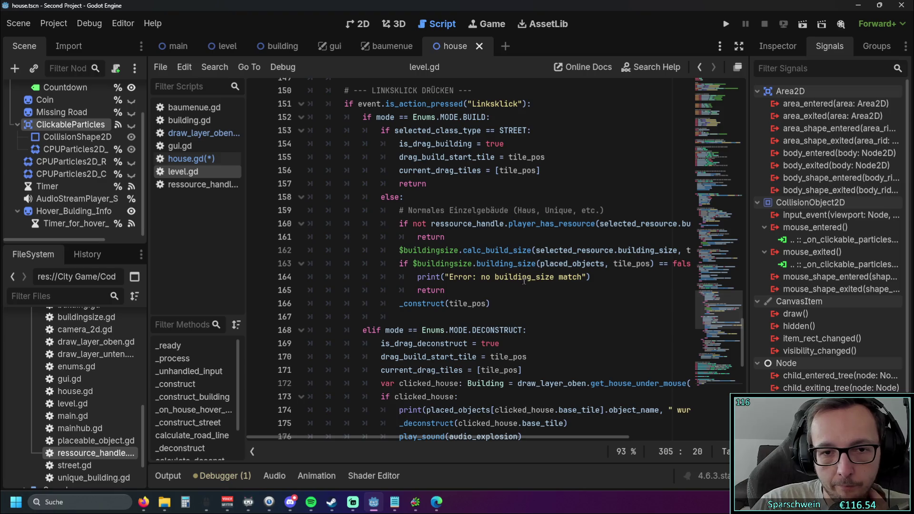
scroll(523, 281, down, 8)
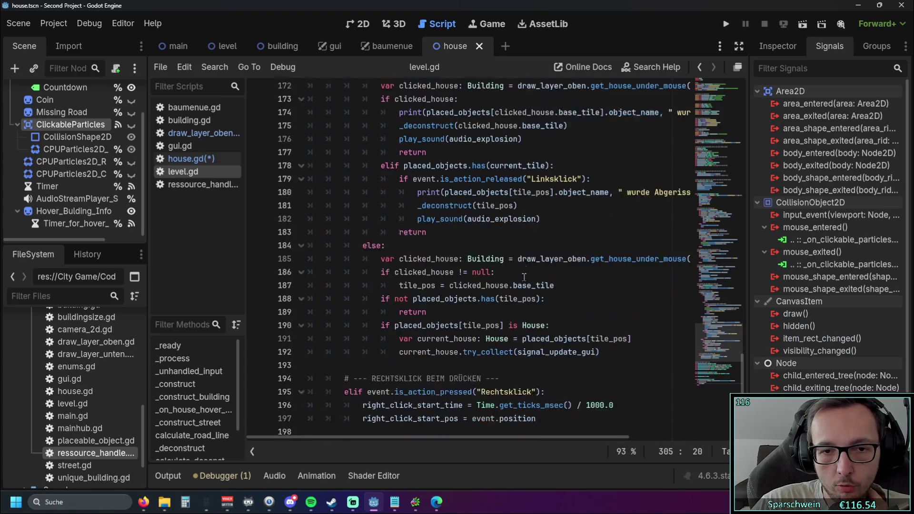
scroll(545, 270, down, 2)
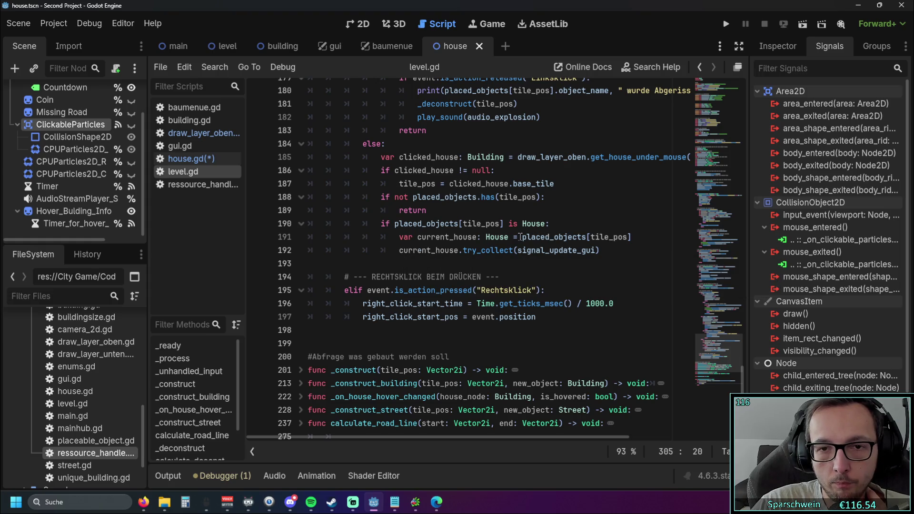
scroll(583, 236, up, 1)
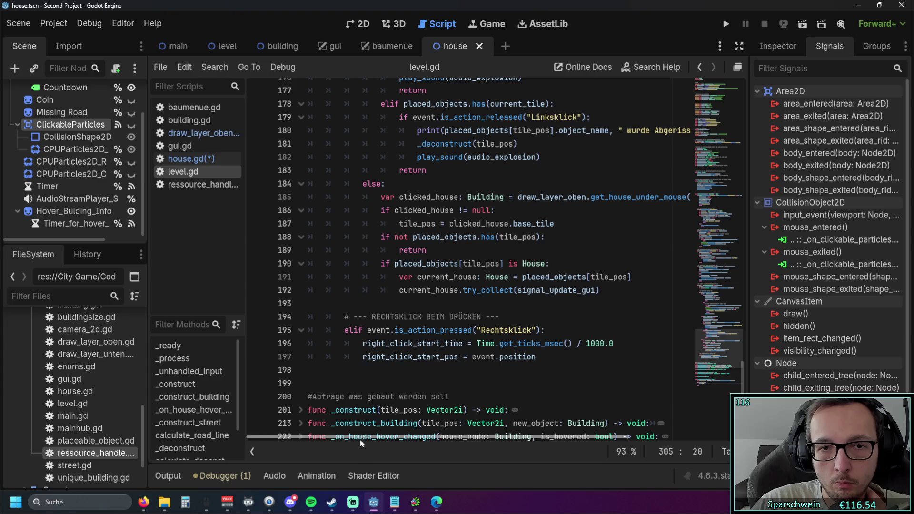
drag(382, 438, 424, 436)
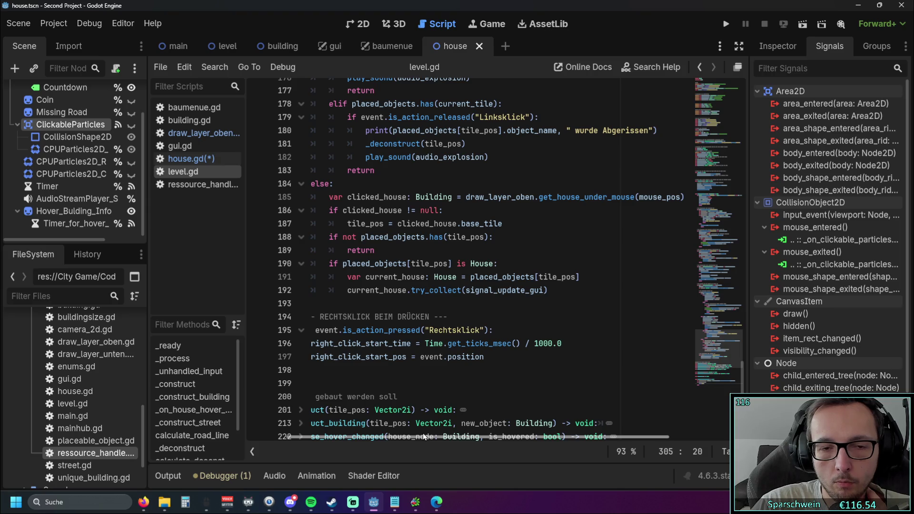
mouse_move(415, 436)
mouse_down()
mouse_move(509, 434)
mouse_move(377, 430)
mouse_move(427, 428)
mouse_move(412, 425)
mouse_up()
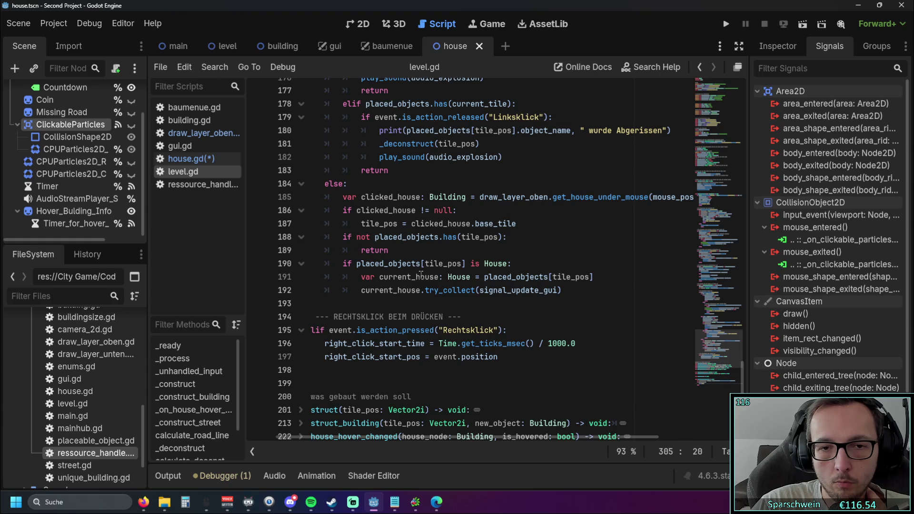
drag(563, 290, 350, 267)
key(ctrl+c)
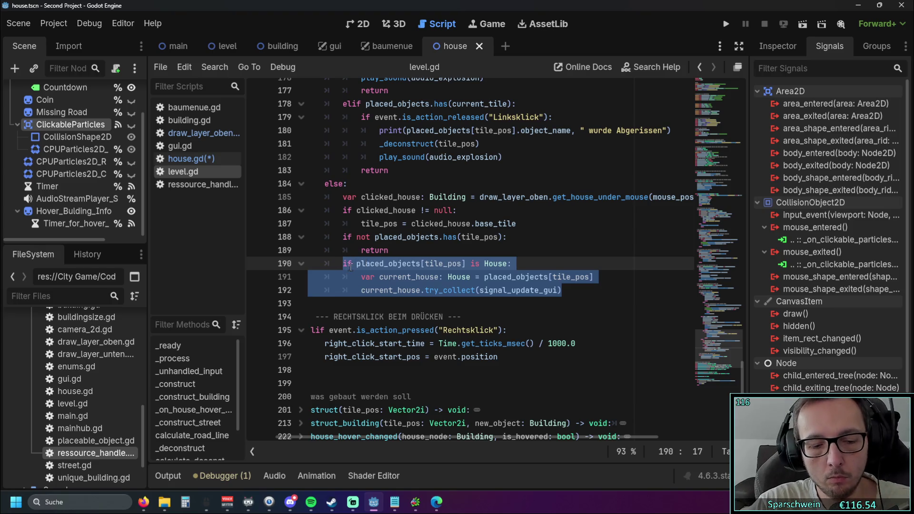
scroll(323, 381, down, 5)
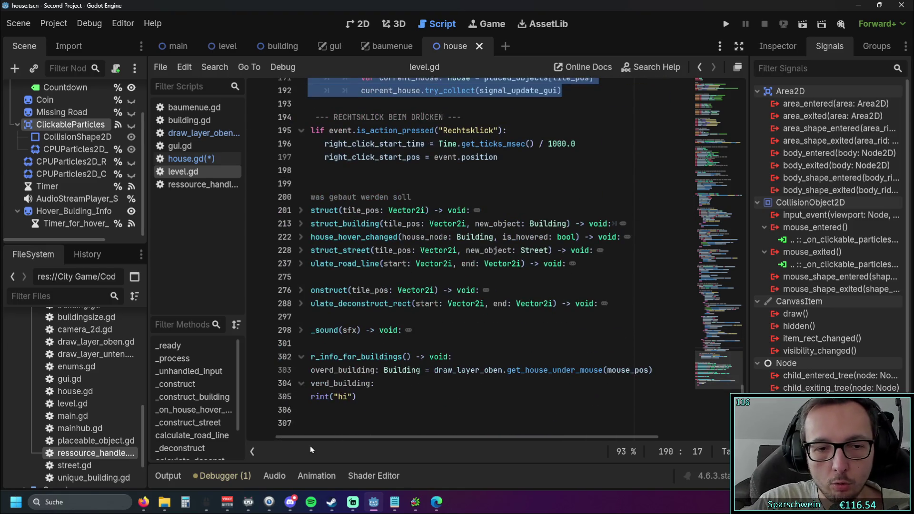
scroll(310, 437, left, 1)
drag(398, 396, 287, 385)
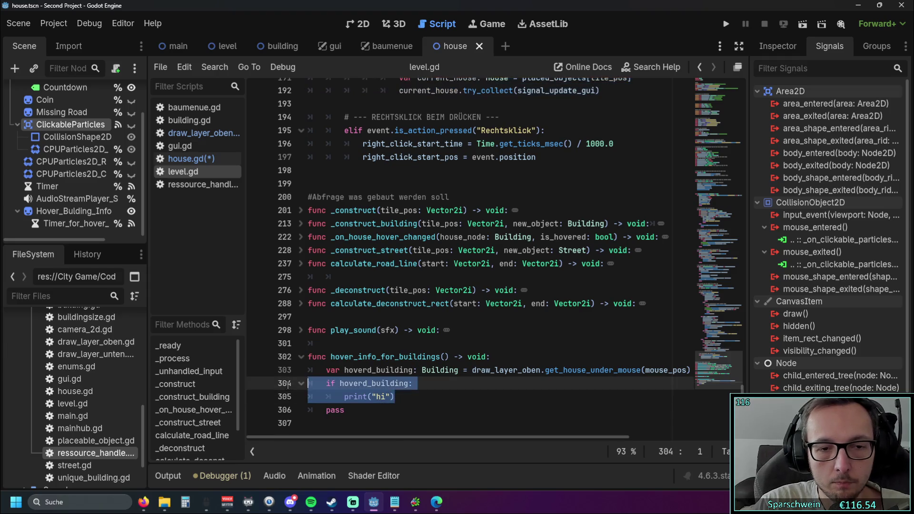
key(ctrl+v)
click(309, 370)
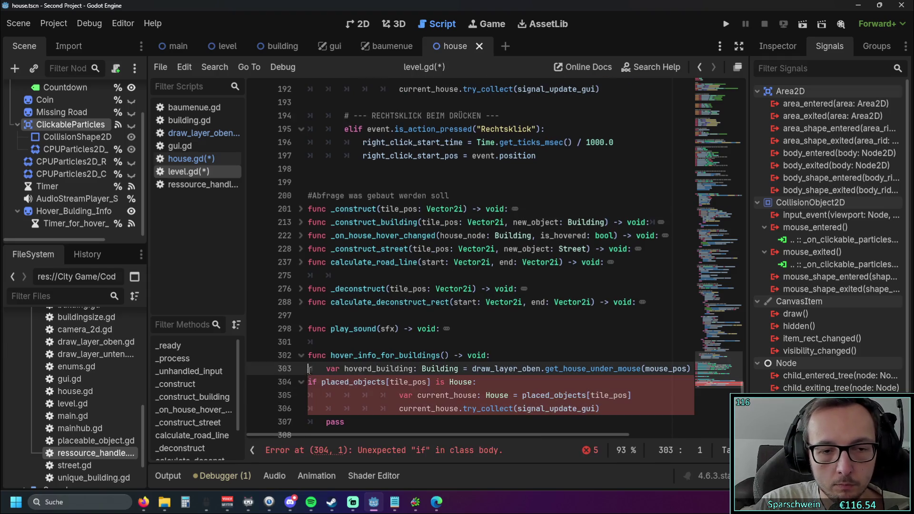
click(309, 382)
key(Tab)
scroll(400, 389, down, 1)
key(Tab)
click(398, 375)
key(shift+Tab)
key(shift+Tab)
click(401, 388)
key(shift+Tab)
key(shift+Tab)
click(411, 405)
scroll(411, 416, up, 1)
click(411, 416)
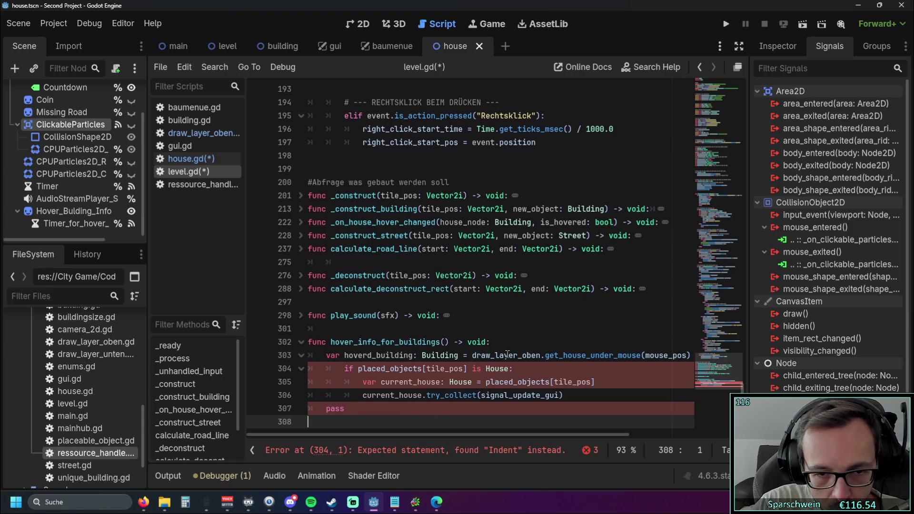
click(367, 410)
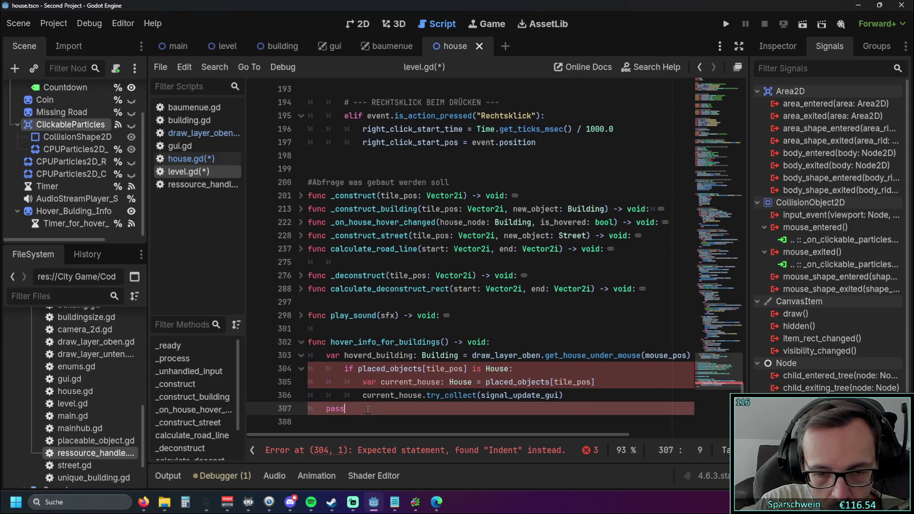
key(BackSpace)
key(BackSpace)
key(BackSpace)
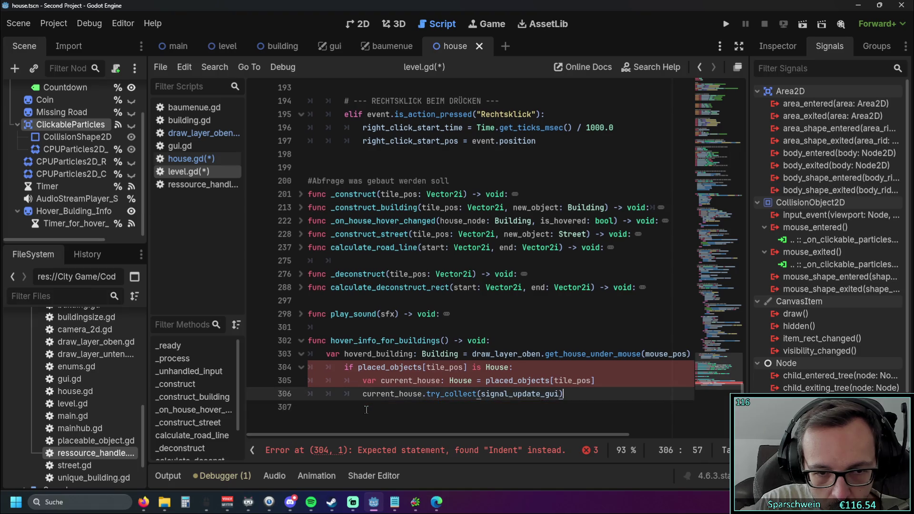
key(Left)
key(Left)
key(Left)
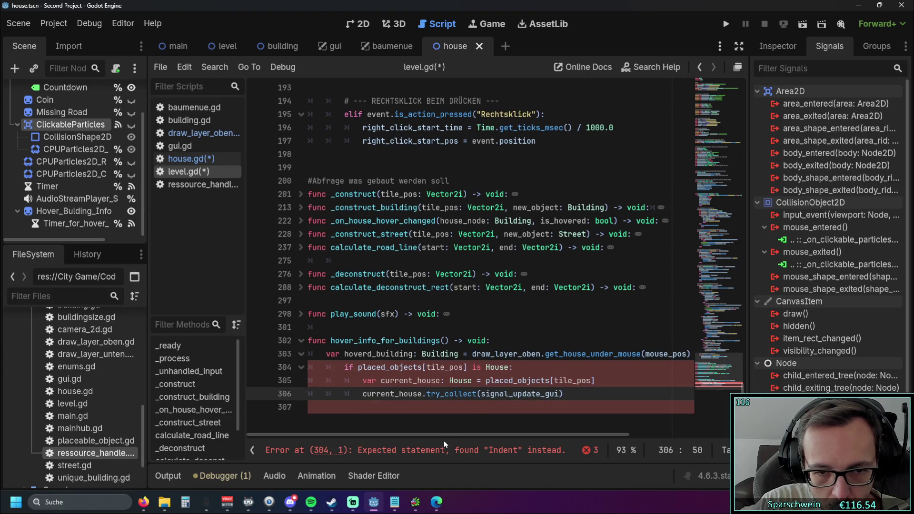
key(shift+Tab)
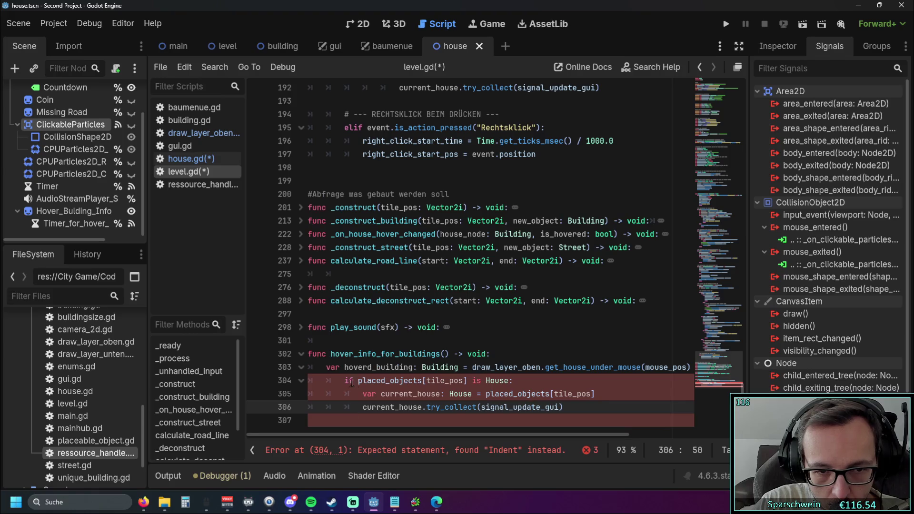
click(363, 412)
key(shift+Tab)
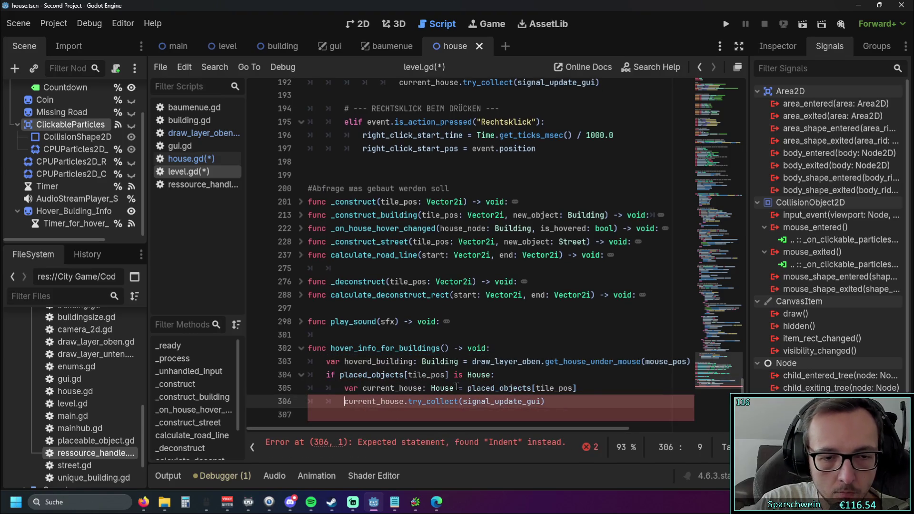
click(505, 362)
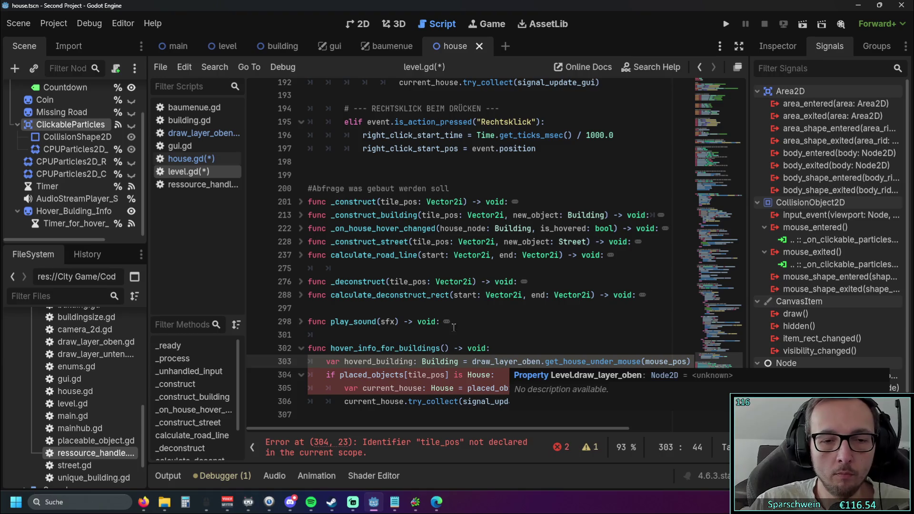
click(588, 310)
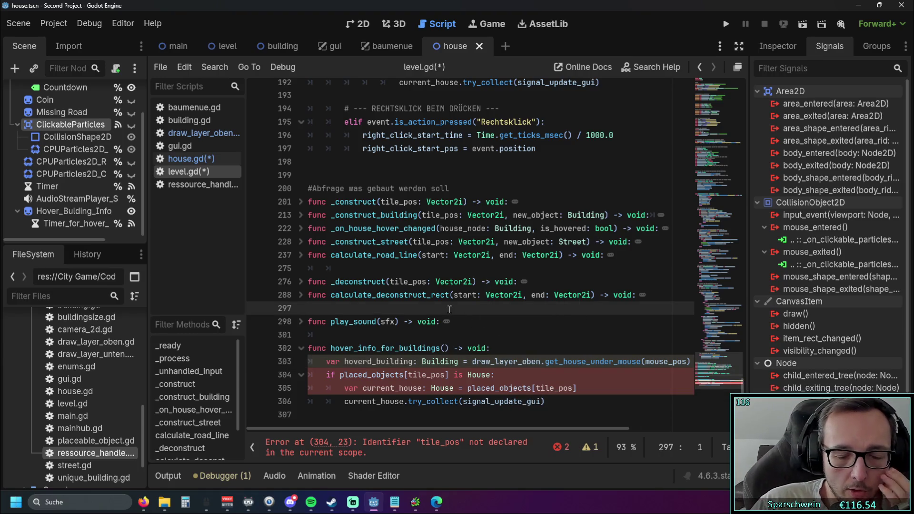
scroll(462, 332, up, 14)
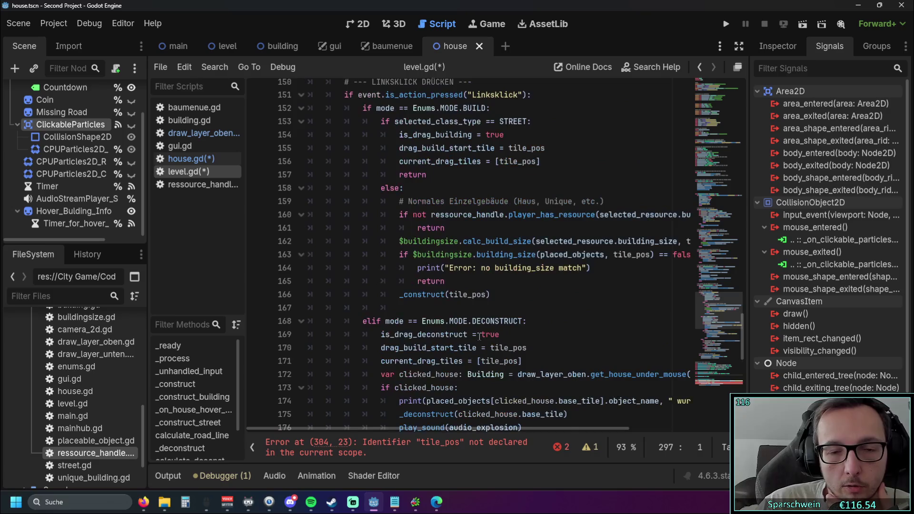
scroll(509, 312, up, 3)
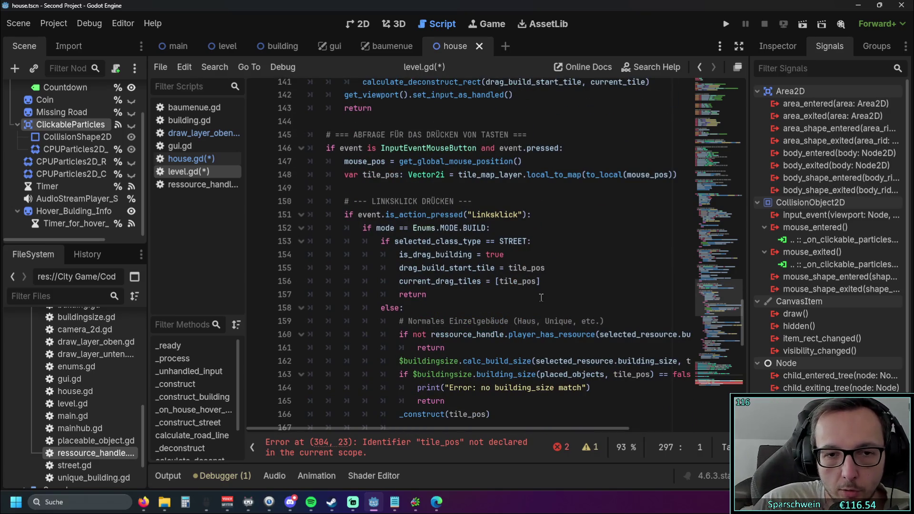
scroll(531, 299, up, 20)
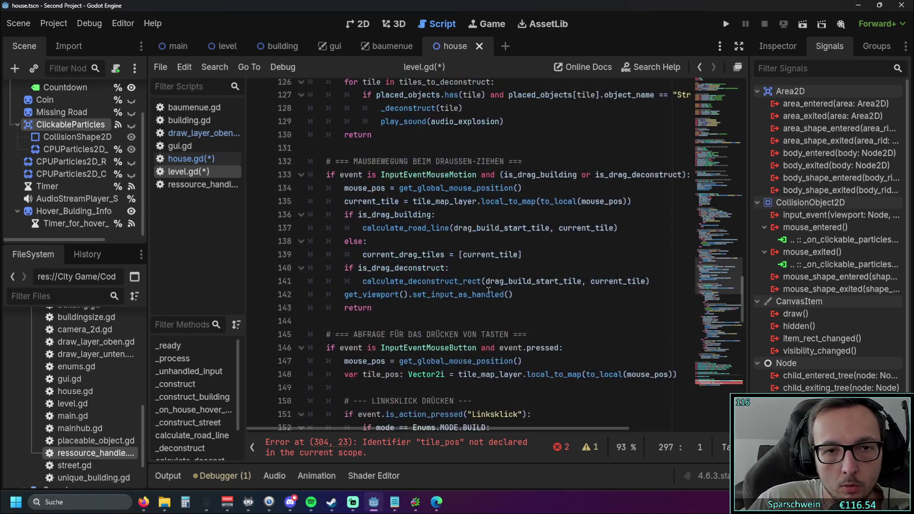
scroll(412, 292, up, 3)
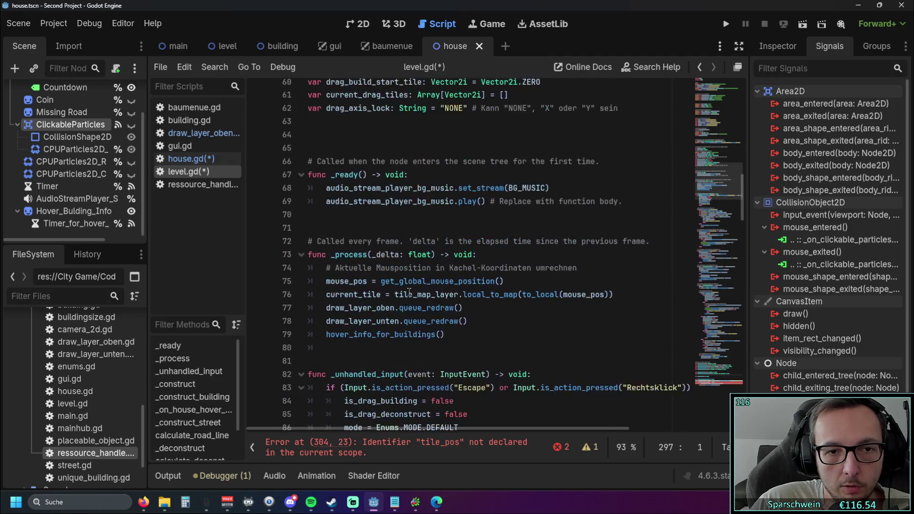
Scroll through the _input function in level.gd looking for tile_pos usages.
scroll(412, 293, down, 2)
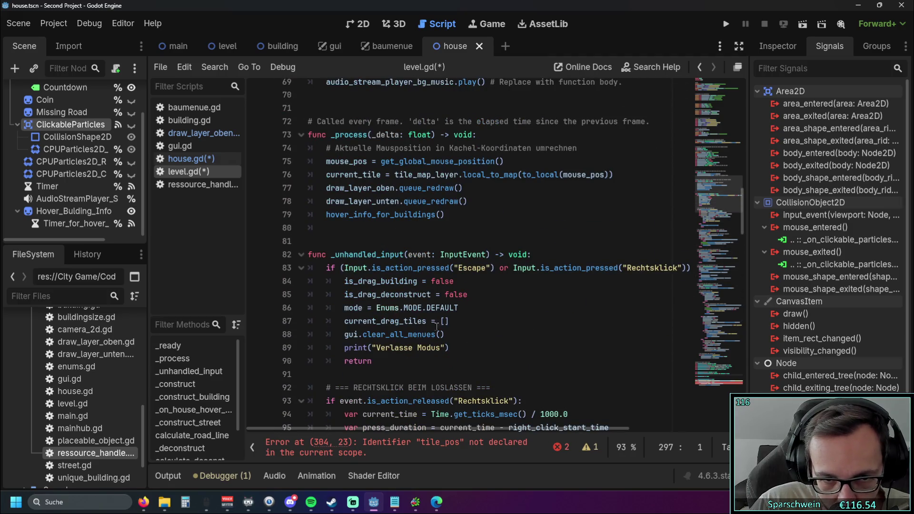
scroll(520, 323, down, 2)
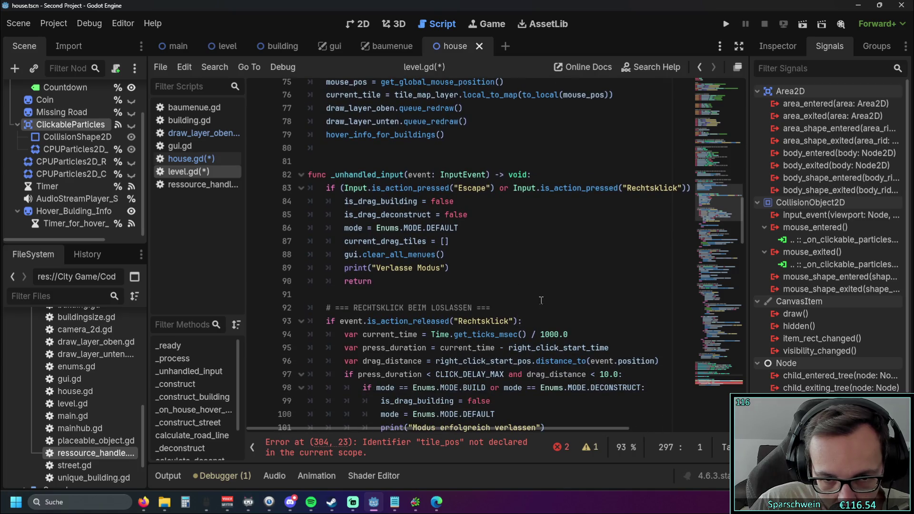
scroll(545, 297, down, 15)
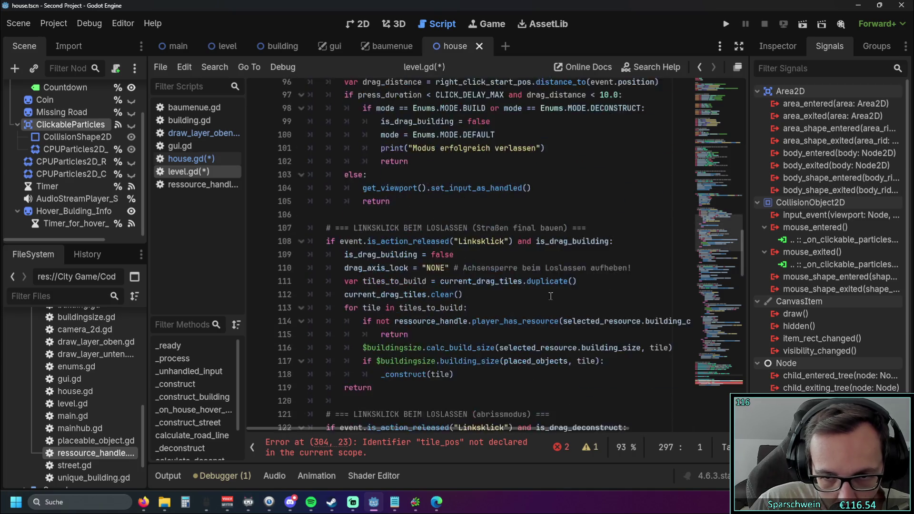
scroll(550, 294, down, 8)
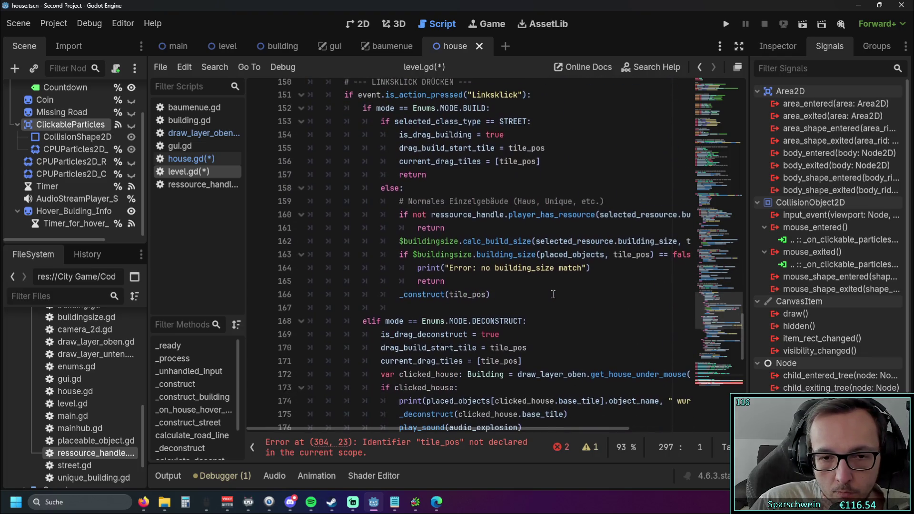
scroll(553, 294, down, 3)
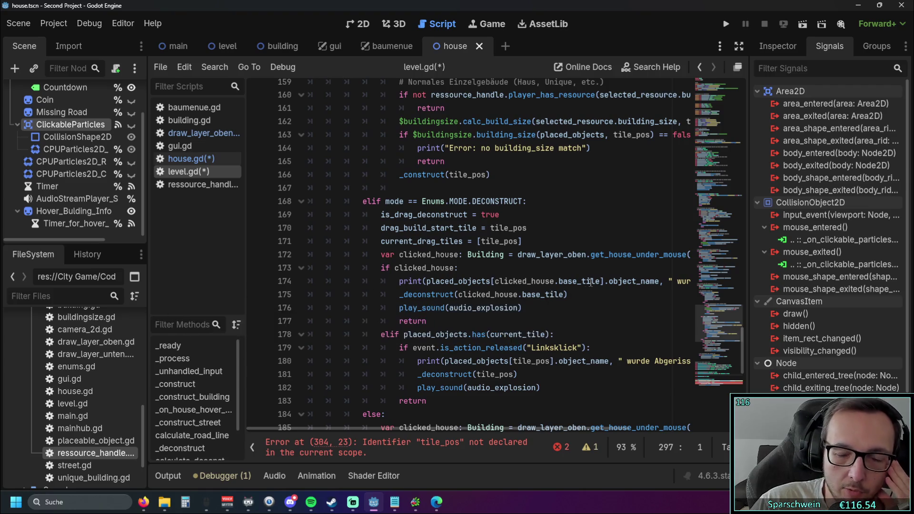
scroll(574, 284, down, 1)
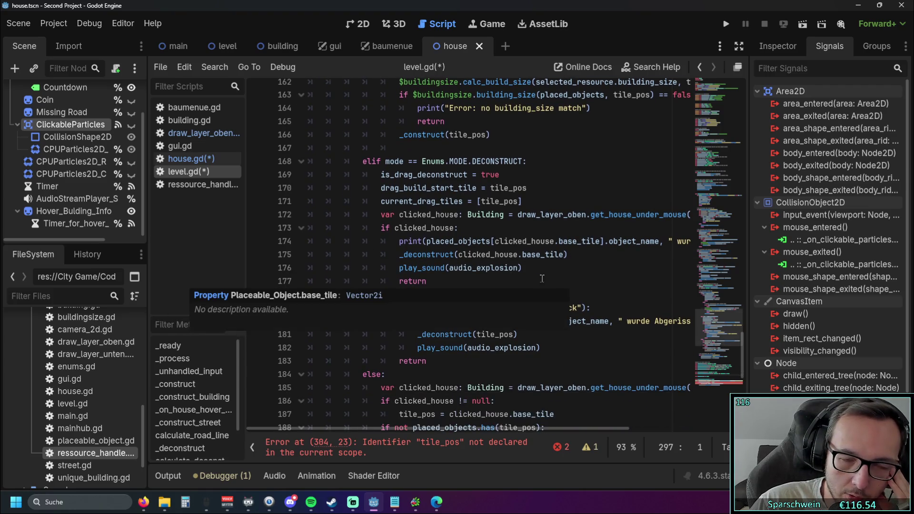
scroll(547, 280, up, 12)
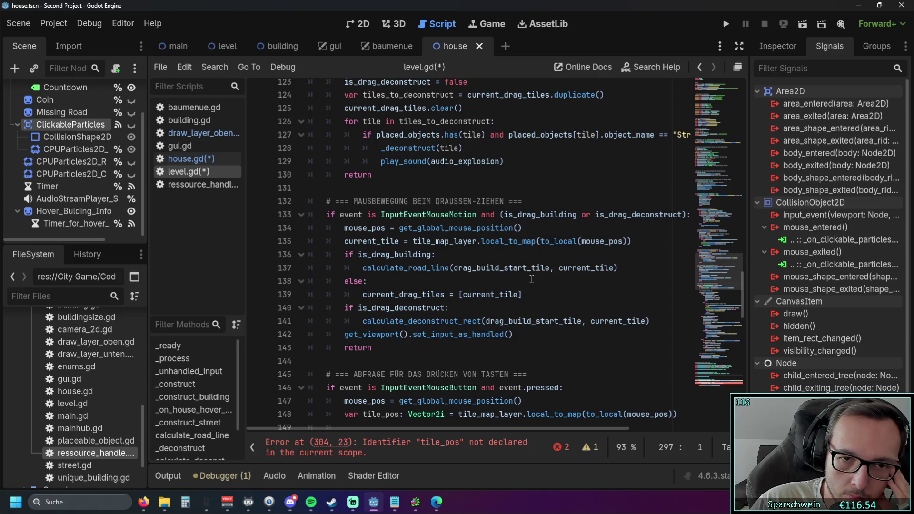
scroll(533, 278, up, 5)
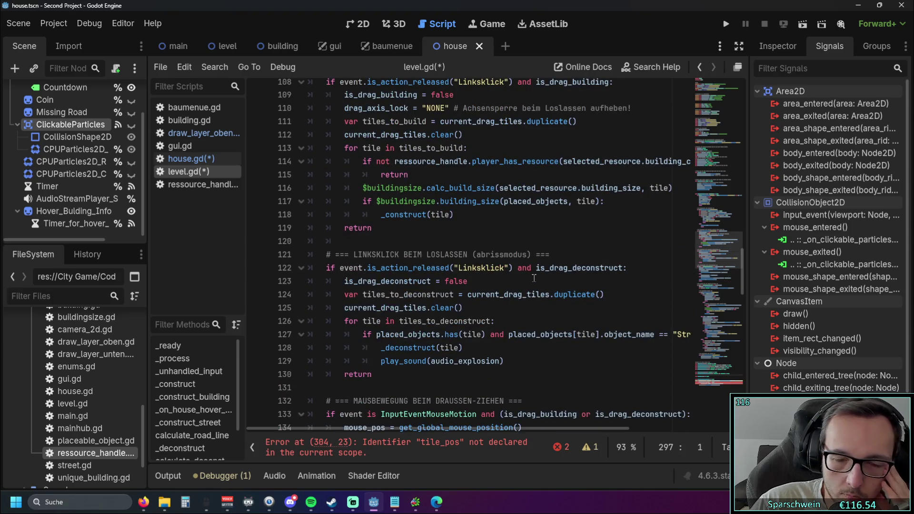
scroll(503, 279, up, 3)
scroll(493, 278, up, 5)
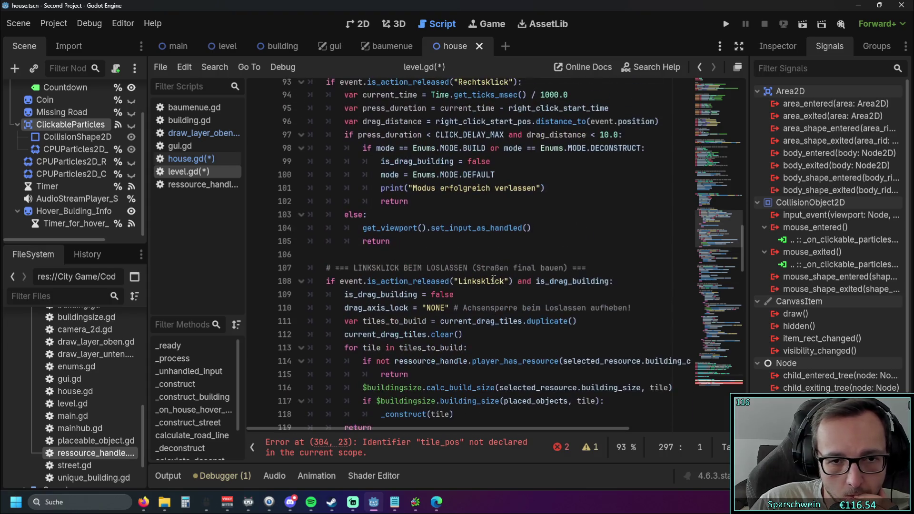
scroll(490, 278, up, 3)
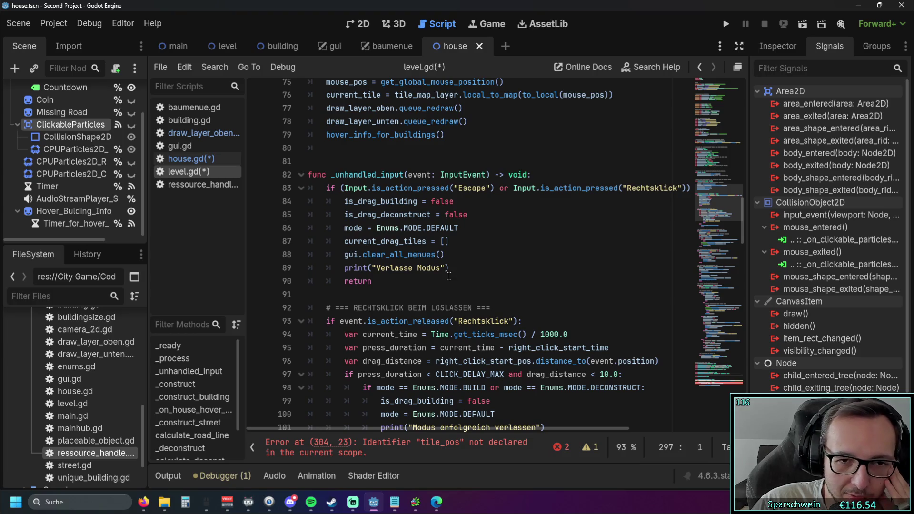
scroll(447, 273, up, 2)
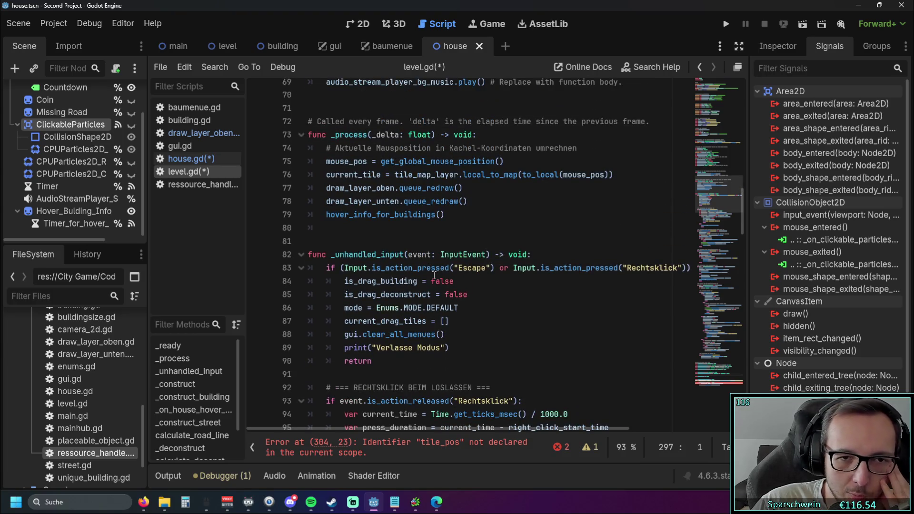
scroll(434, 275, down, 4)
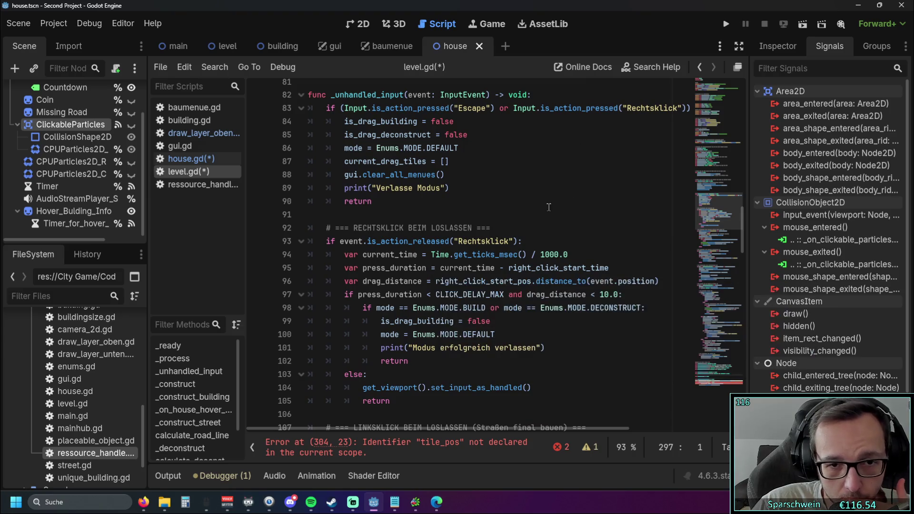
scroll(543, 208, down, 6)
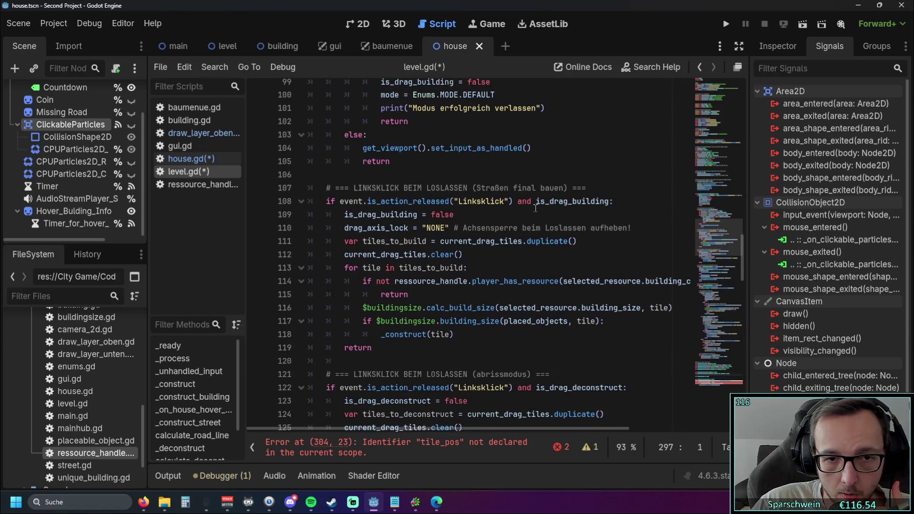
scroll(542, 219, down, 14)
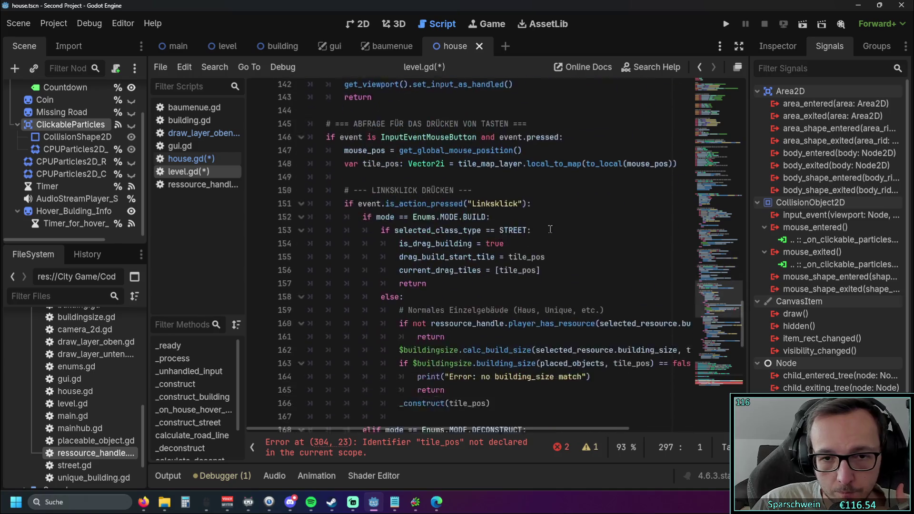
scroll(548, 226, down, 10)
scroll(545, 226, up, 2)
Jump from the tile_pos usage on line 190 to its declaration on line 148.
click(541, 293)
click(490, 294)
scroll(484, 269, down, 3)
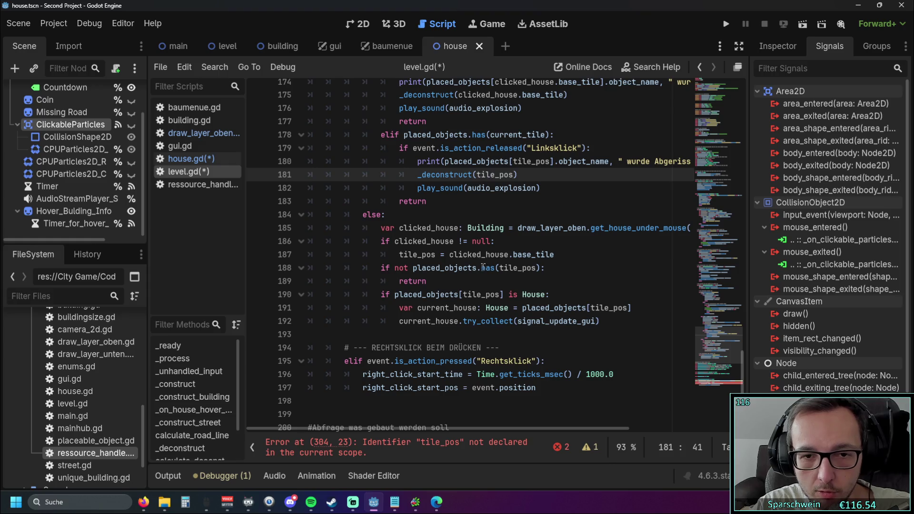
click(475, 294)
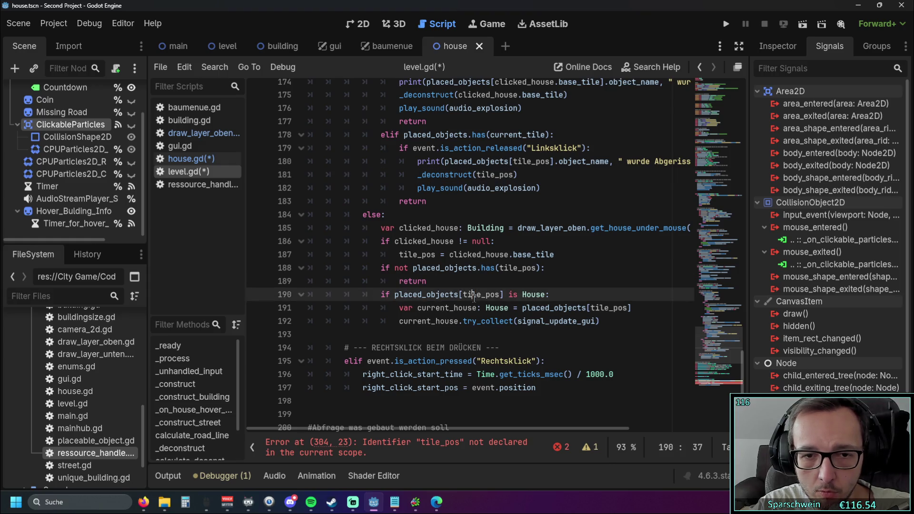
ctrl+click(475, 295)
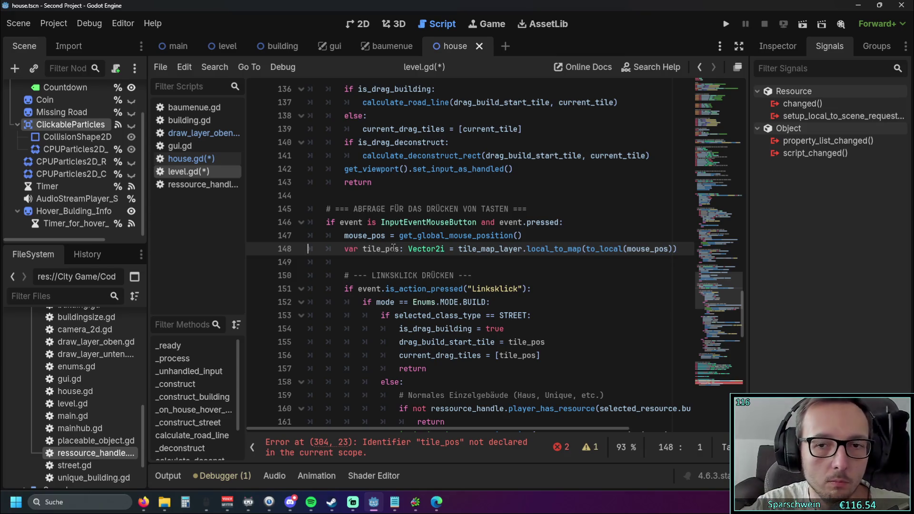
Copy the line-148 tile_pos declaration into hover_info_for_buildings under its header and fix the indentation.
mouse_move(395, 428)
mouse_down()
mouse_move(410, 429)
mouse_move(399, 427)
mouse_up()
drag(671, 252, 270, 253)
key(ctrl+c)
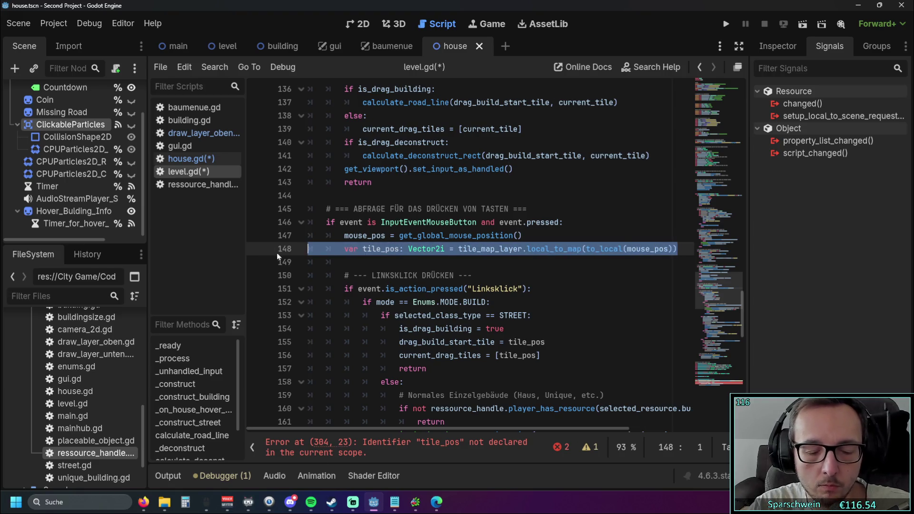
scroll(483, 280, down, 15)
click(501, 349)
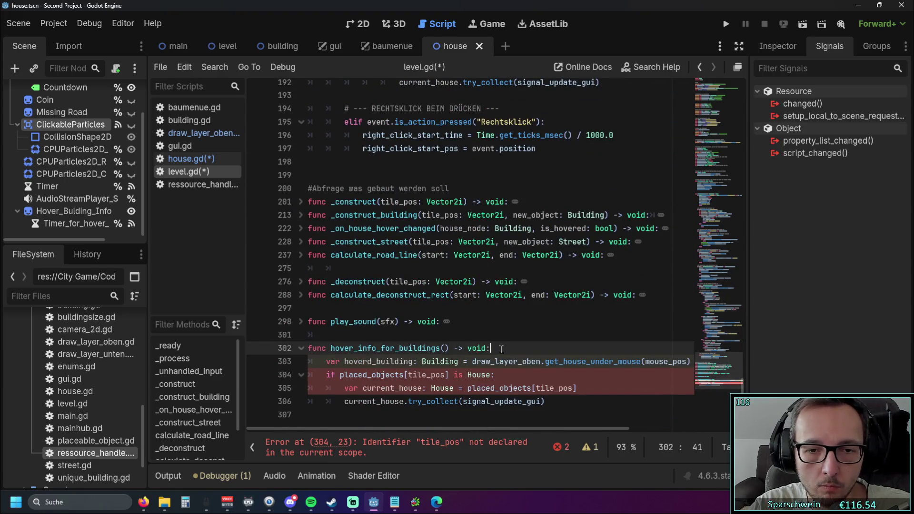
key(Return)
key(ctrl+v)
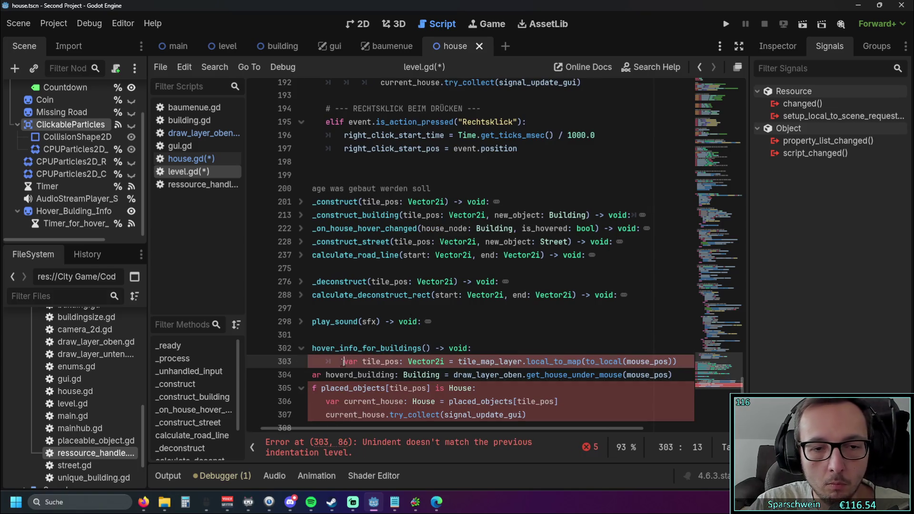
key(BackSpace)
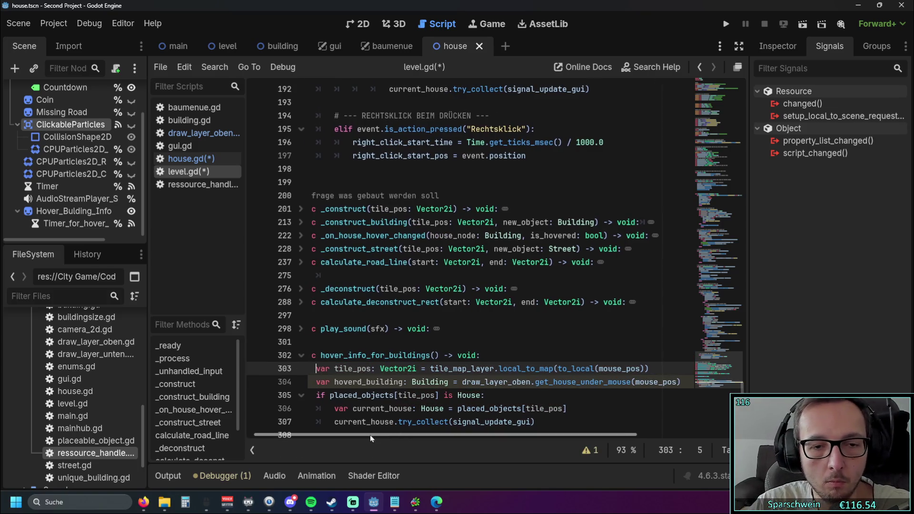
scroll(411, 348, down, 1)
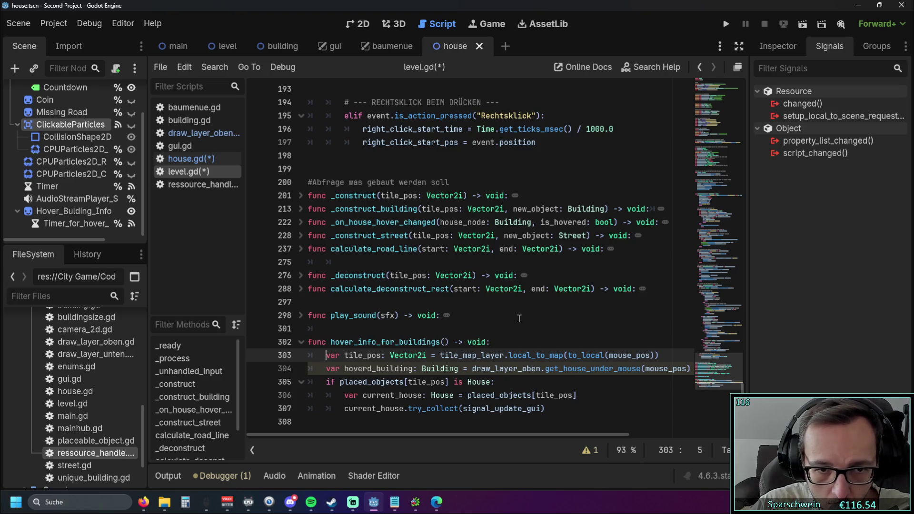
click(502, 338)
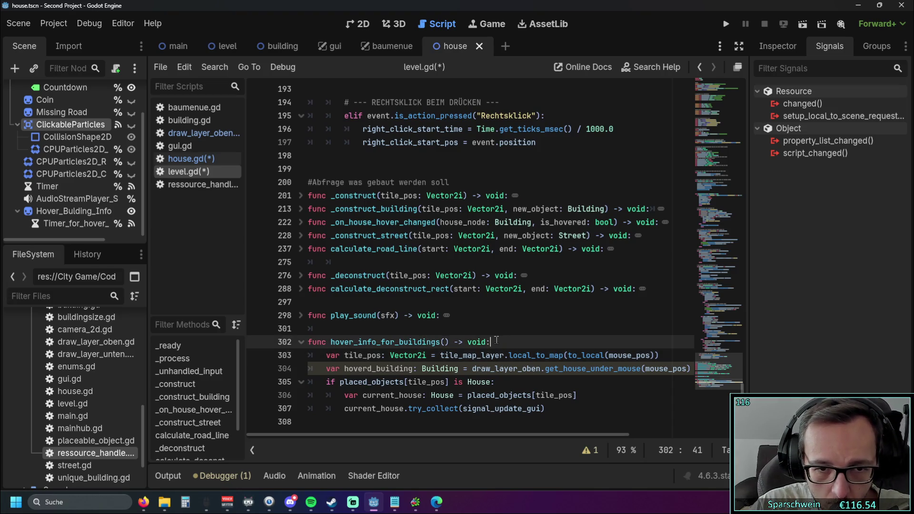
Add a new func _input declaration above hover_info_for_buildings using autocomplete.
key(Home)
key(Return)
key(Up)
key(Return)
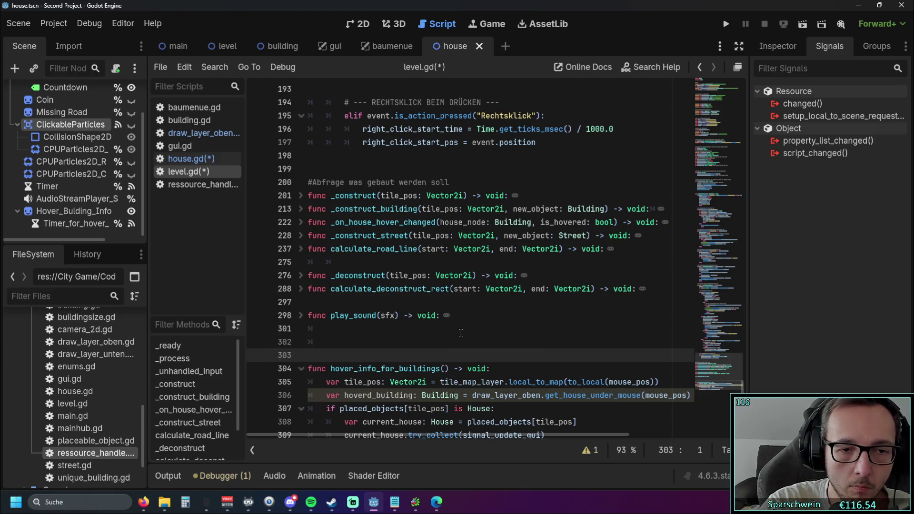
key(Up)
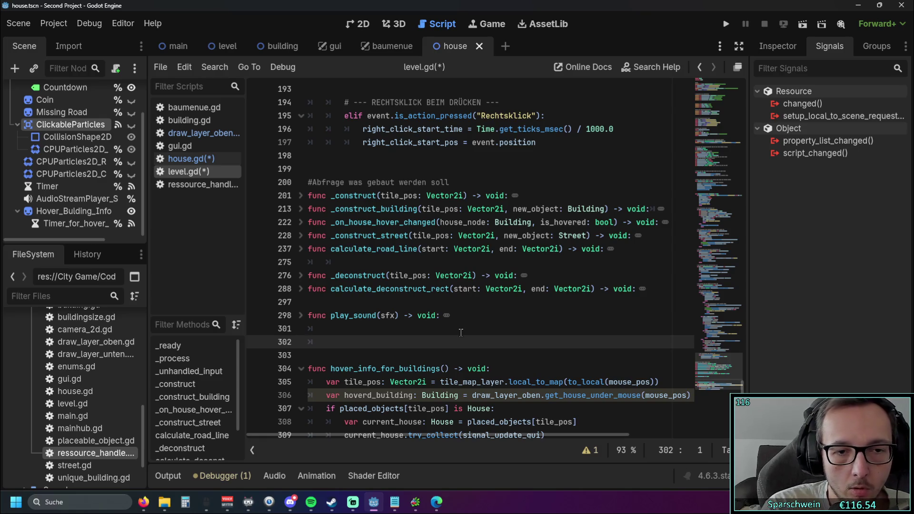
text(func _in)
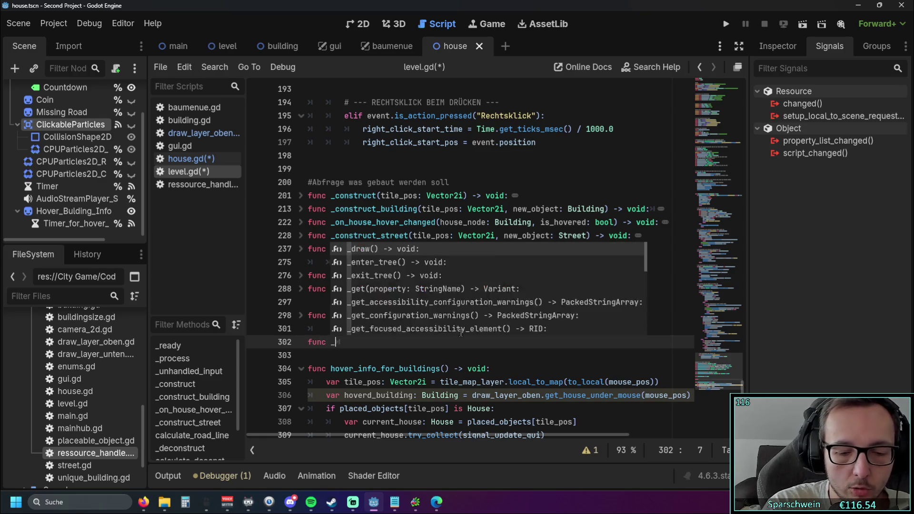
key(Return)
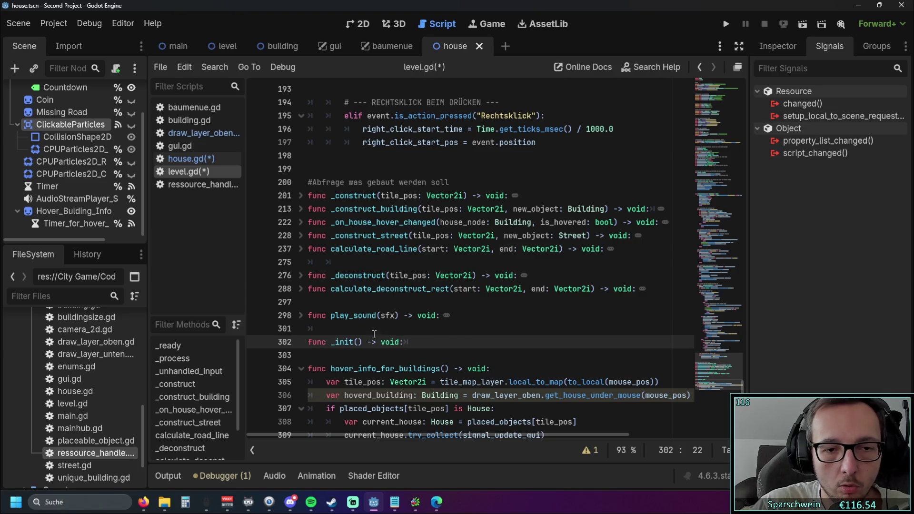
drag(335, 341, 358, 342)
key(BackSpace)
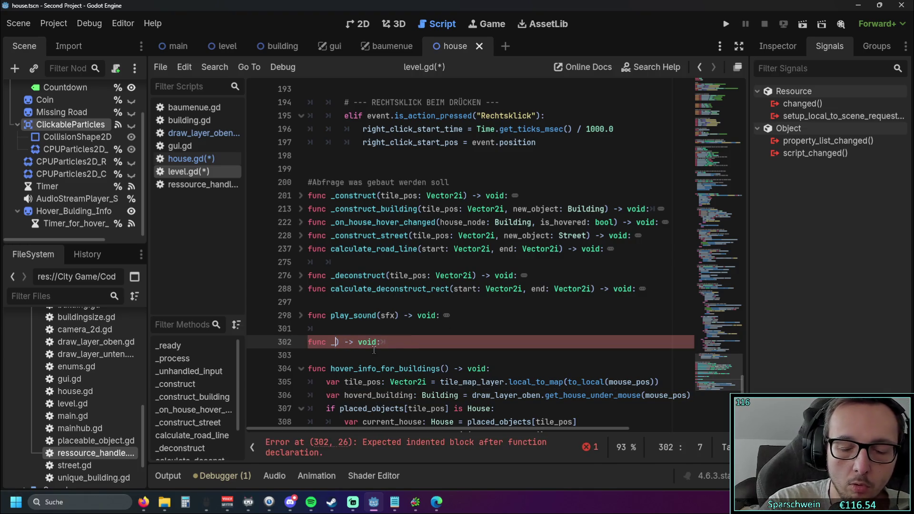
key(ctrl+space)
text(inpu)
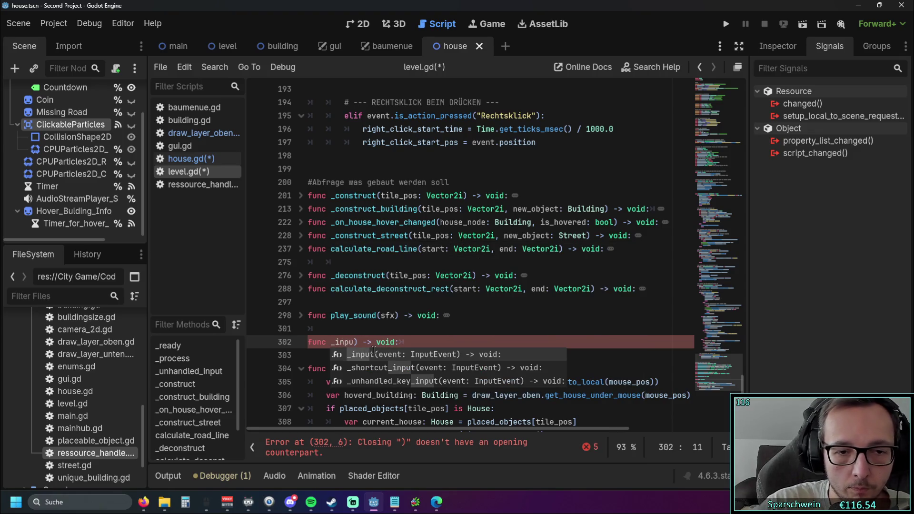
double_click(386, 355)
Call hover_info_for_buildings inside _input and delete the stray duplicate return type.
scroll(366, 327, down, 1)
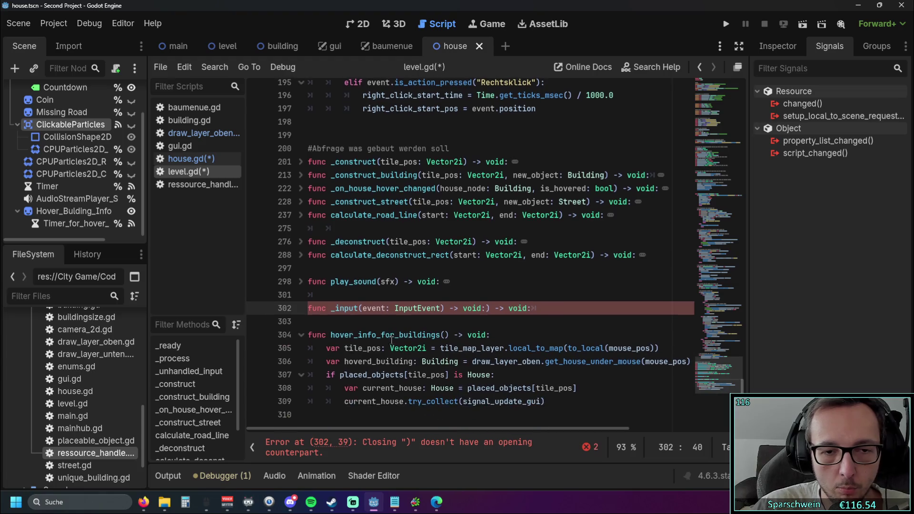
click(358, 330)
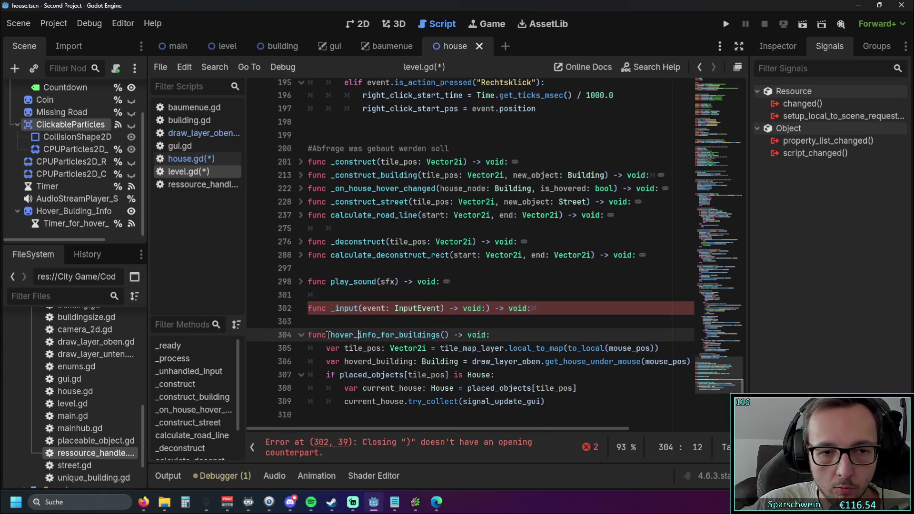
drag(332, 335, 449, 335)
key(ctrl+c)
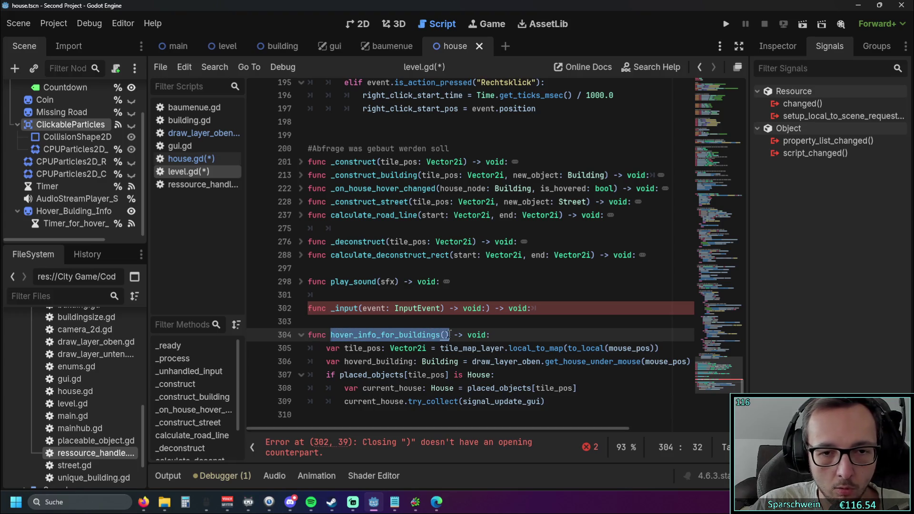
click(383, 323)
key(Tab)
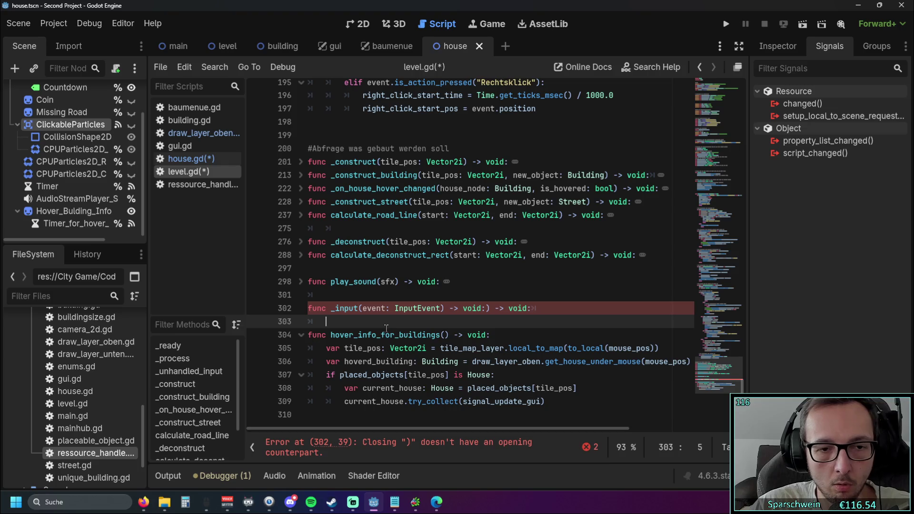
key(ctrl+v)
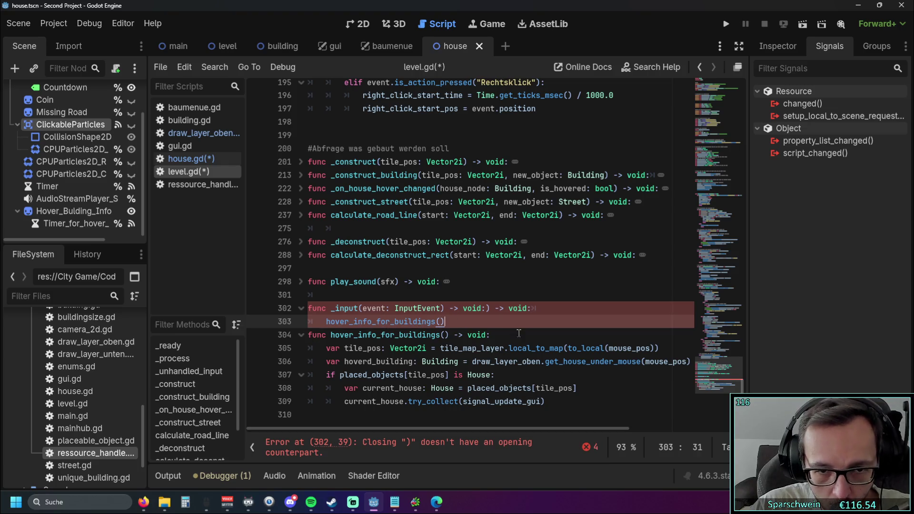
click(316, 349)
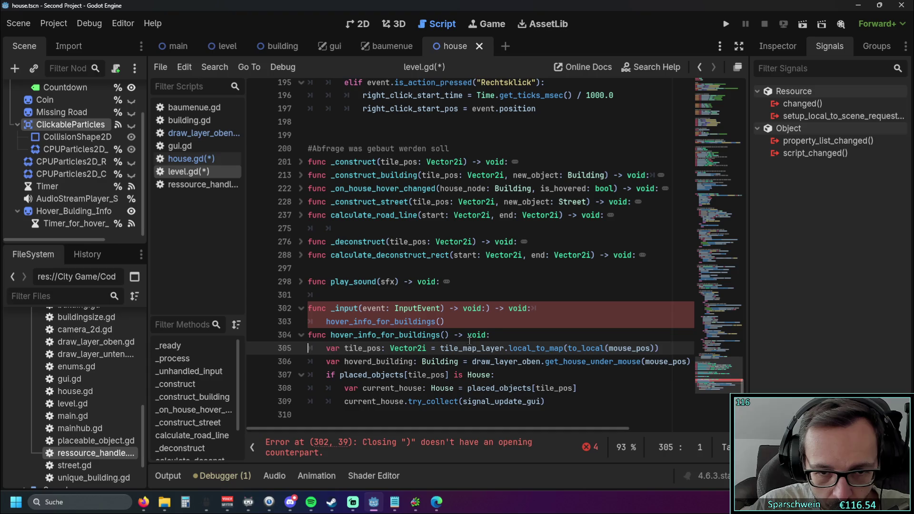
drag(546, 309, 495, 310)
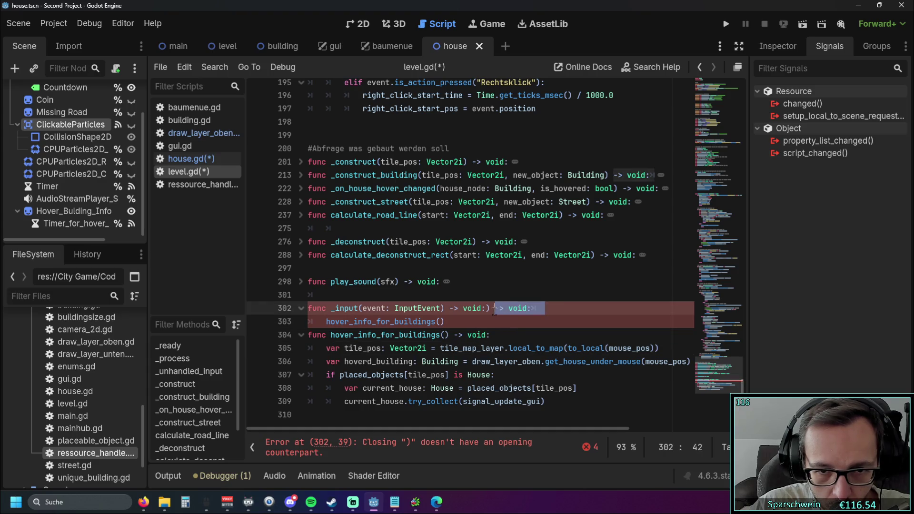
key(BackSpace)
key(BackSpace)
key(BackSpace)
click(471, 321)
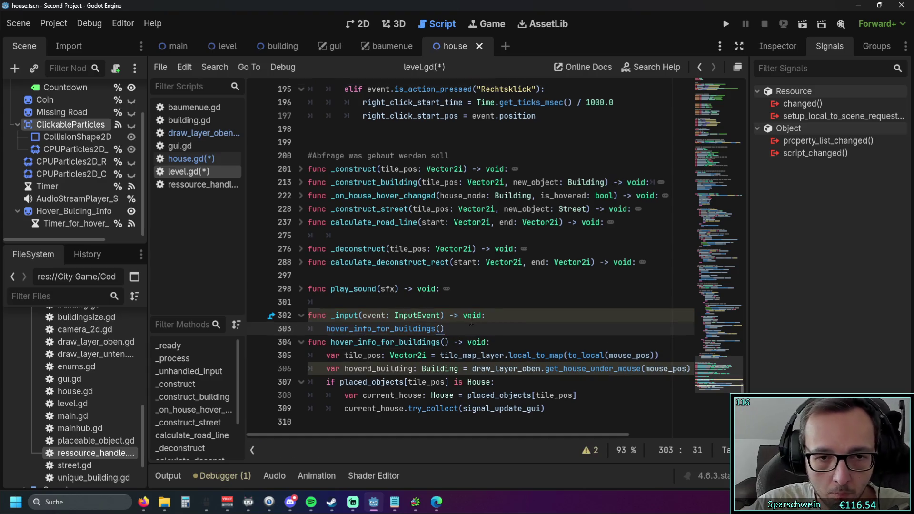
key(Return)
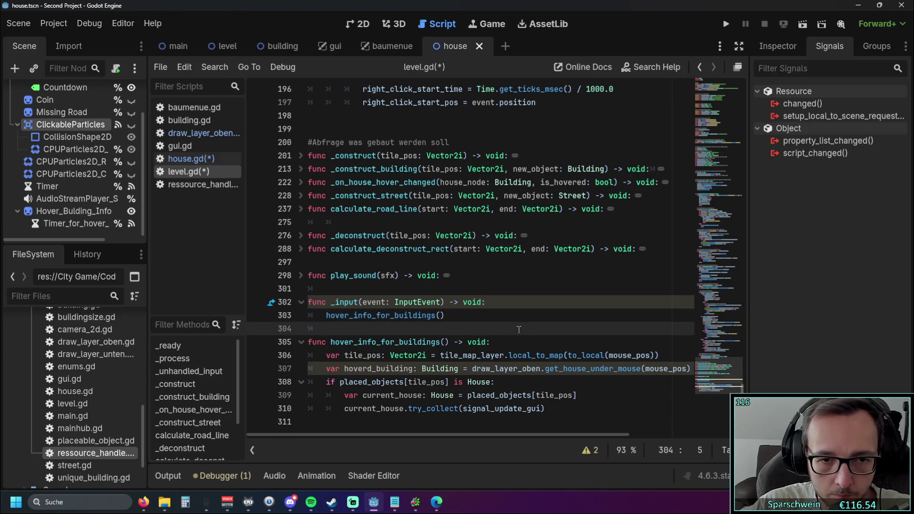
Rename the _input parameter from event to _event.
click(472, 301)
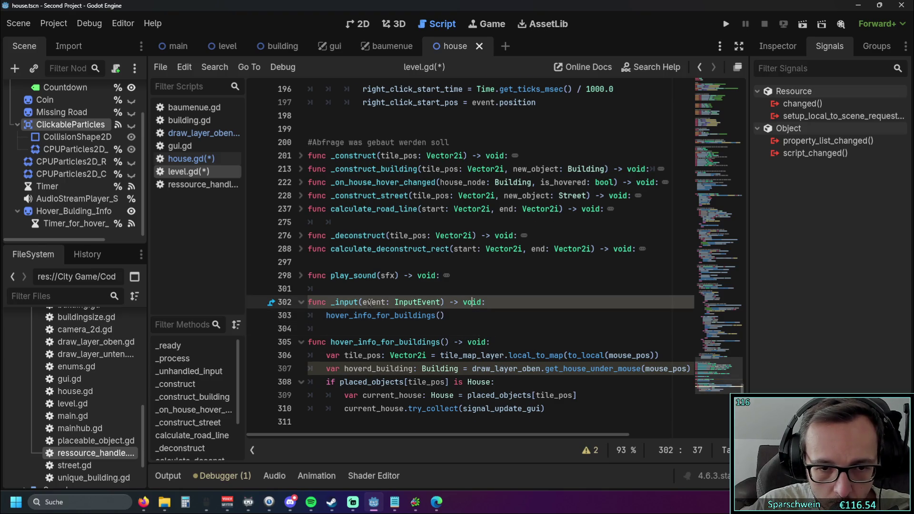
click(362, 314)
click(514, 334)
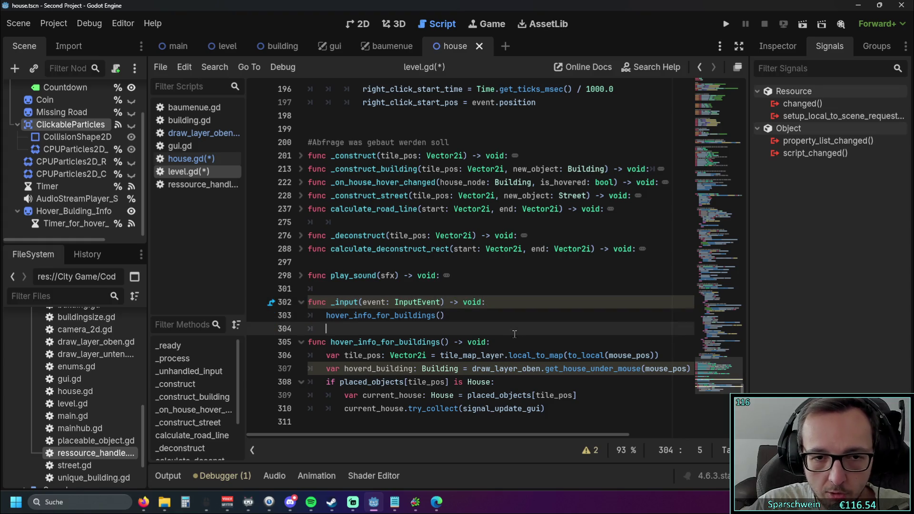
click(365, 303)
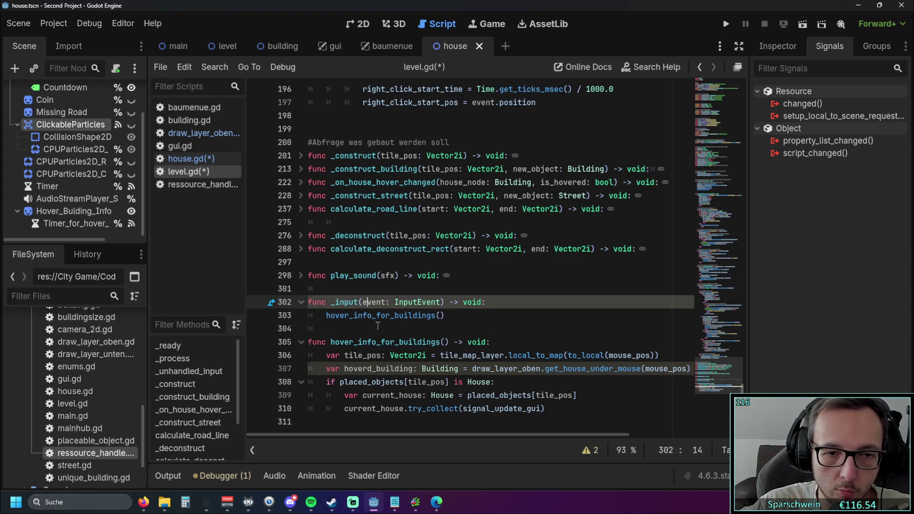
text(_)
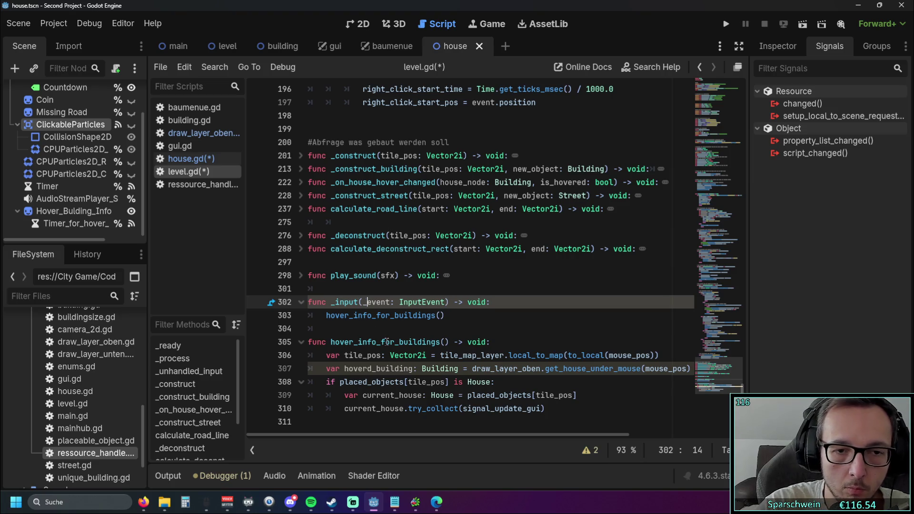
click(425, 323)
click(521, 334)
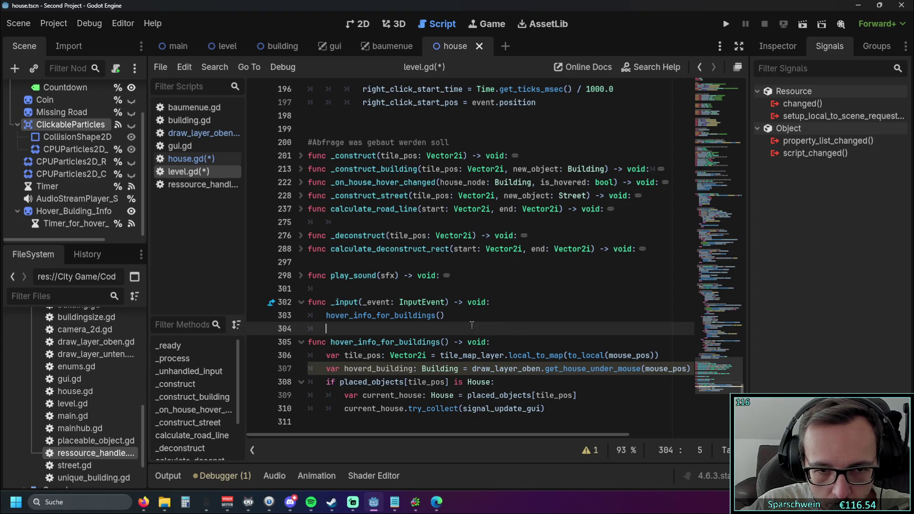
Move the tile_pos calculation line from hover_info_for_buildings into the _input body.
drag(664, 356, 212, 353)
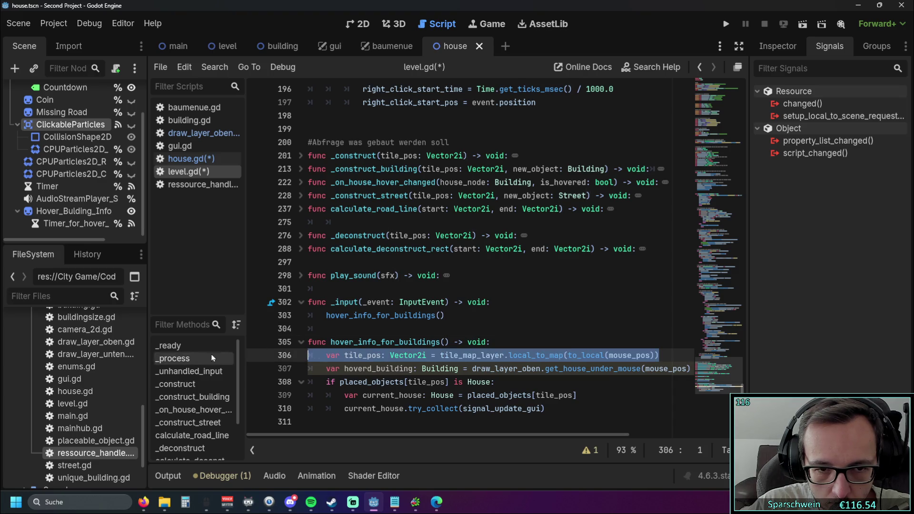
key(ctrl+x)
click(500, 303)
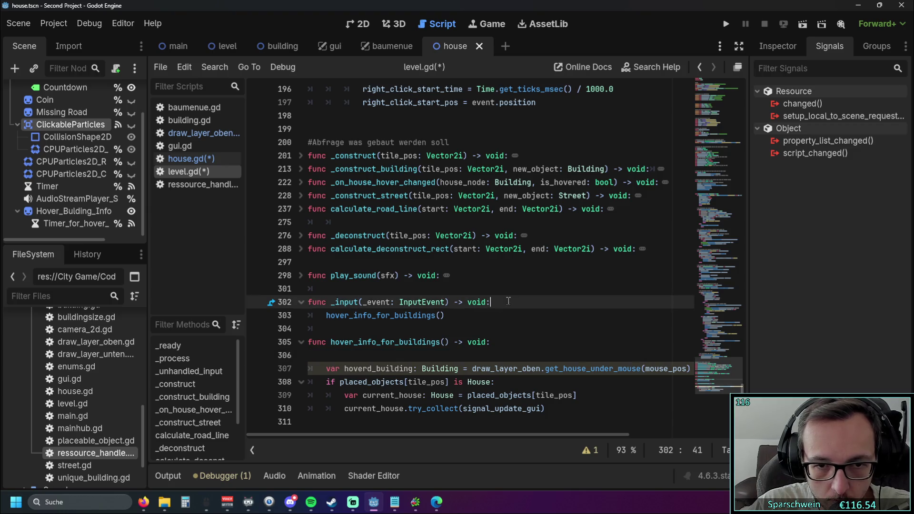
key(Return)
key(ctrl+v)
click(338, 318)
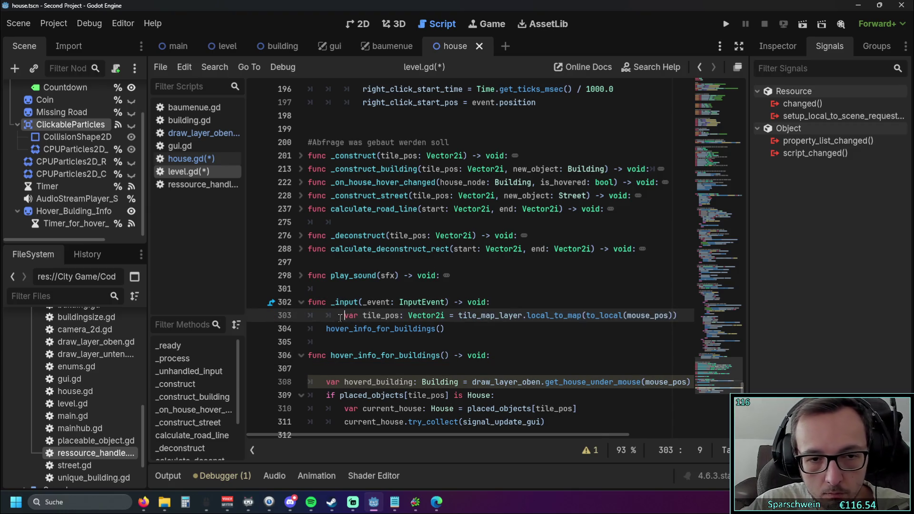
key(BackSpace)
Pass tile_pos as the argument of the hover_info_for_buildings call.
scroll(357, 323, down, 1)
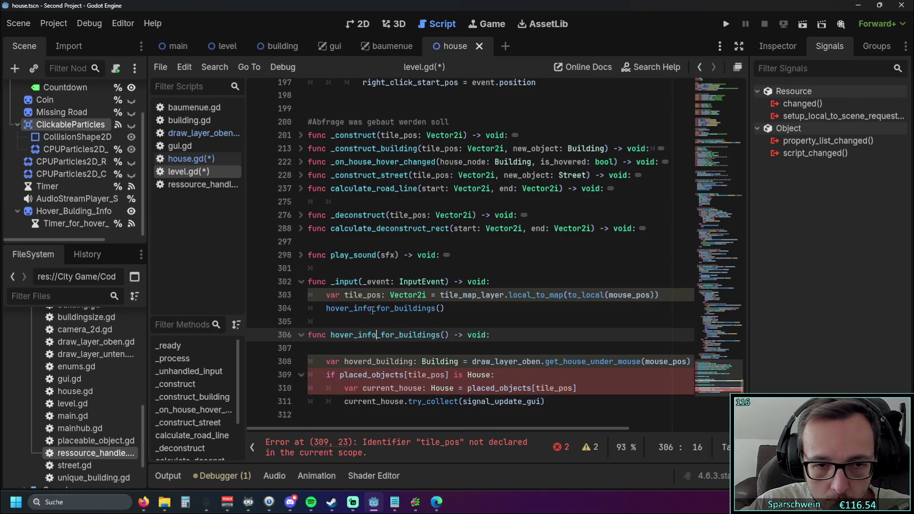
double_click(362, 295)
key(ctrl+c)
click(442, 309)
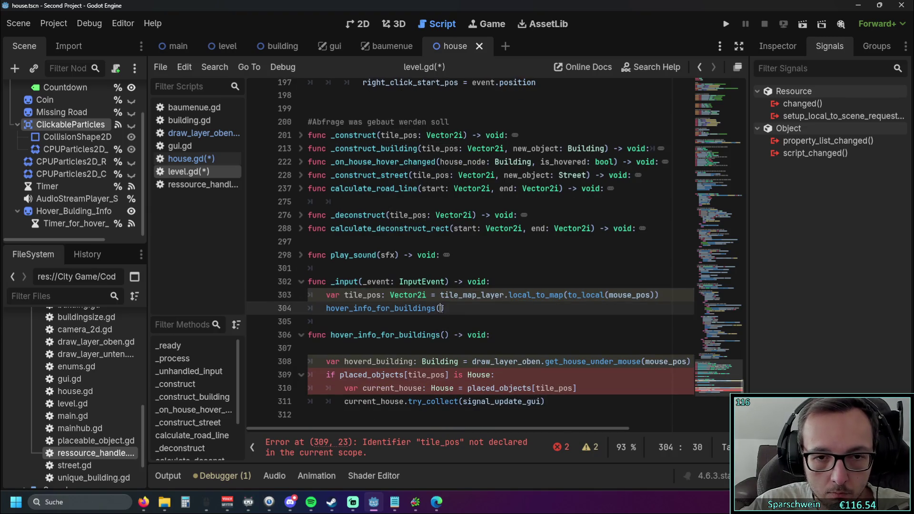
key(ctrl+v)
Remove the leftover blank line and give hover_info_for_buildings a tile_pos parameter.
scroll(475, 333, down, 1)
click(522, 350)
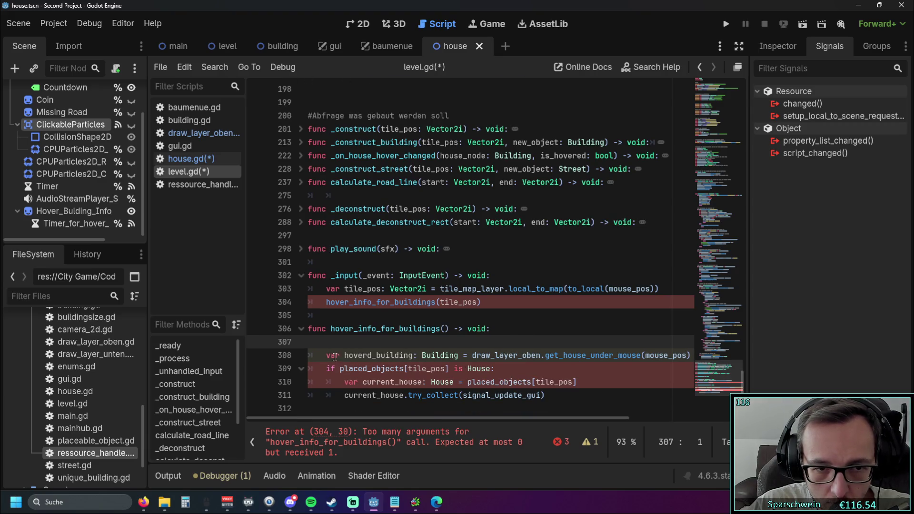
key(BackSpace)
click(404, 393)
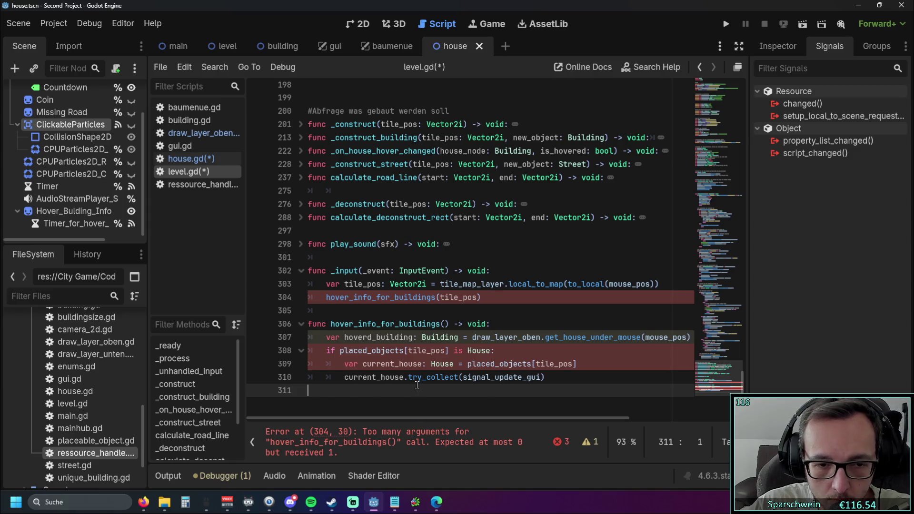
scroll(416, 386, up, 1)
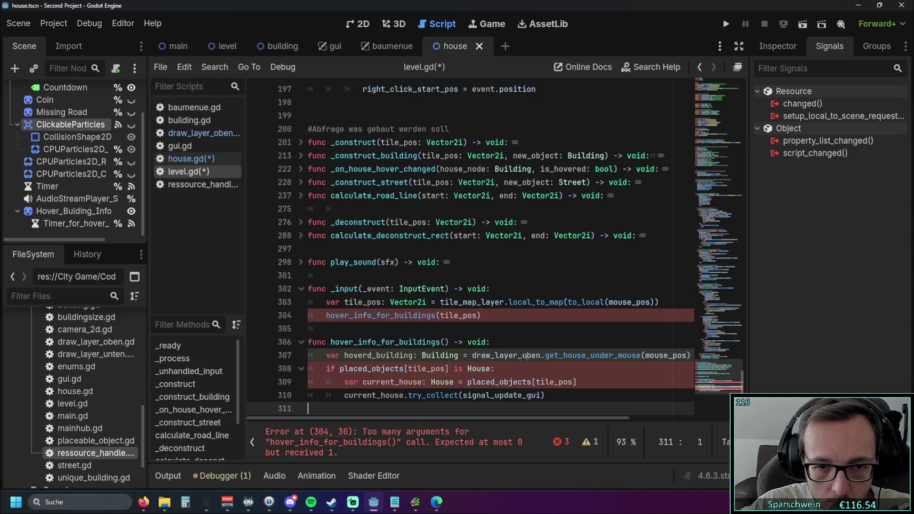
mouse_move(526, 357)
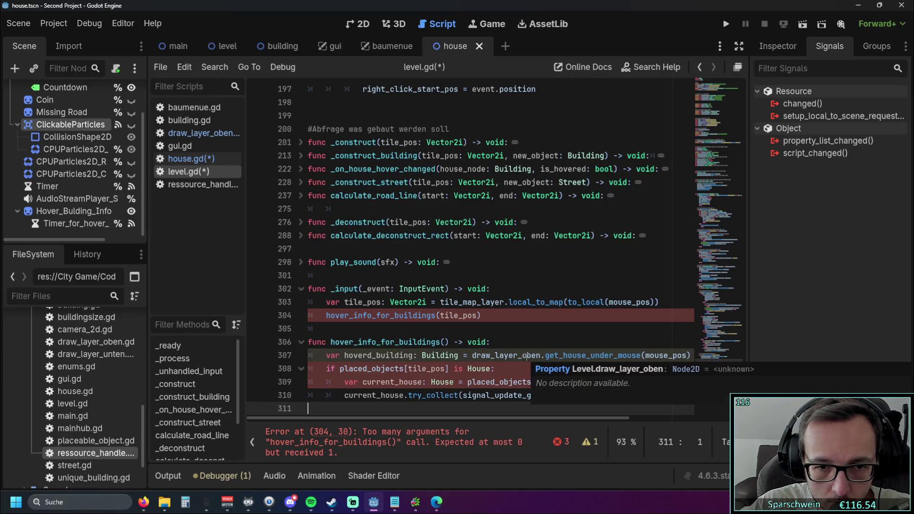
click(449, 346)
text(tile_pos)
click(554, 332)
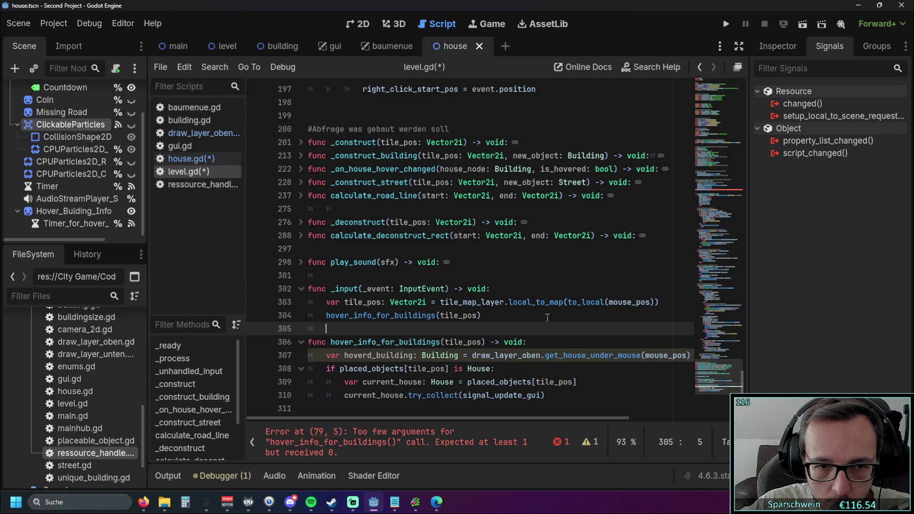
mouse_move(743, 381)
mouse_down()
mouse_move(738, 135)
mouse_move(725, 184)
mouse_move(695, 189)
mouse_up()
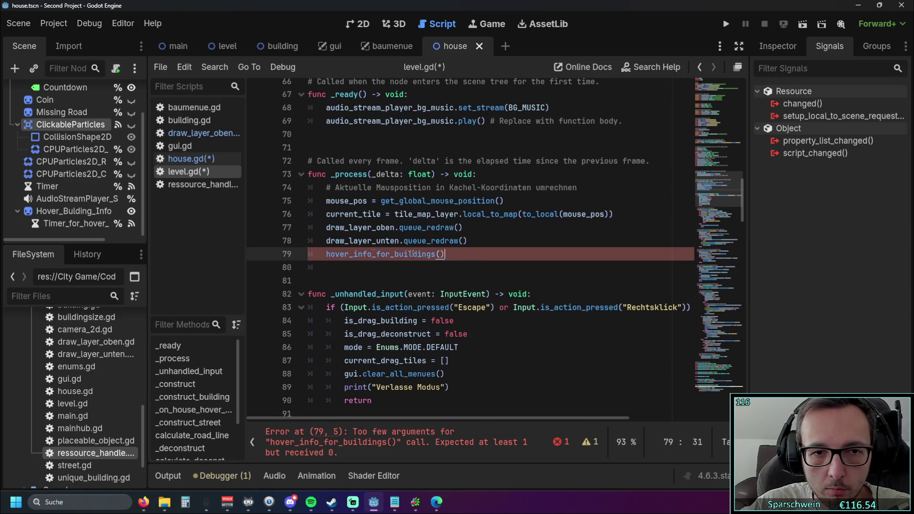
Delete the old parameterless hover_info_for_buildings call from _process.
triple_click(472, 254)
key(BackSpace)
key(BackSpace)
scroll(472, 250, up, 2)
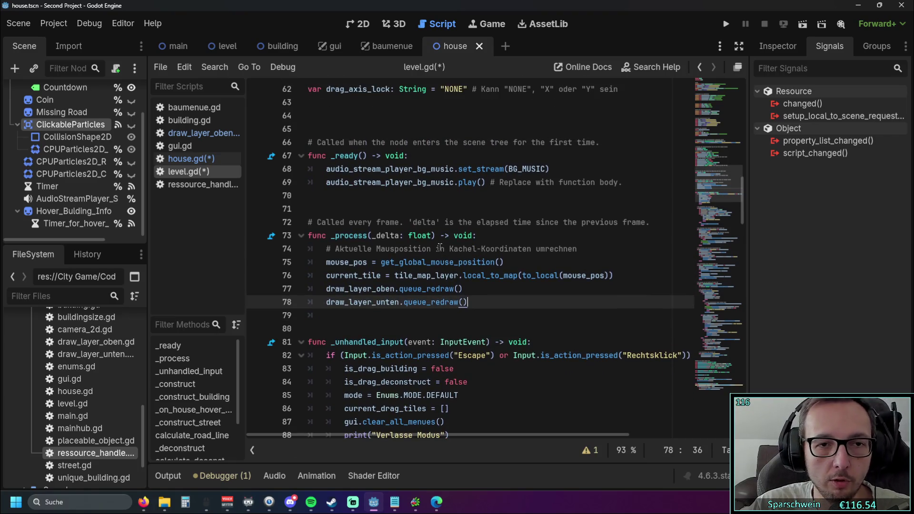
scroll(735, 179, down, 4)
mouse_move(735, 179)
mouse_down()
mouse_move(730, 379)
mouse_move(736, 202)
mouse_move(734, 209)
mouse_up()
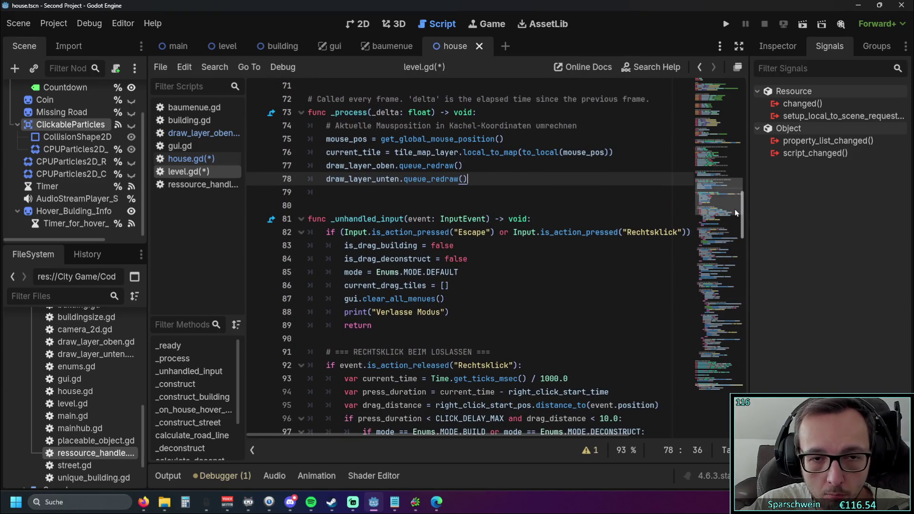
scroll(735, 210, down, 10)
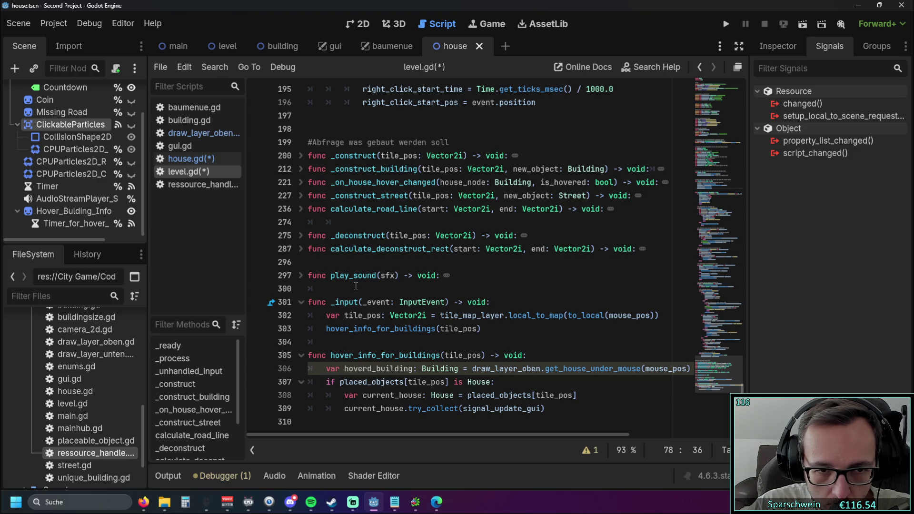
mouse_move(560, 312)
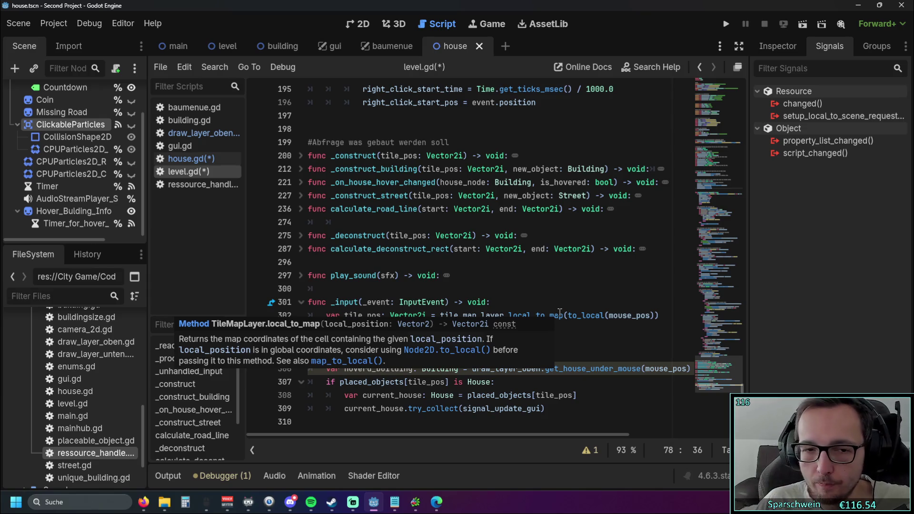
click(514, 249)
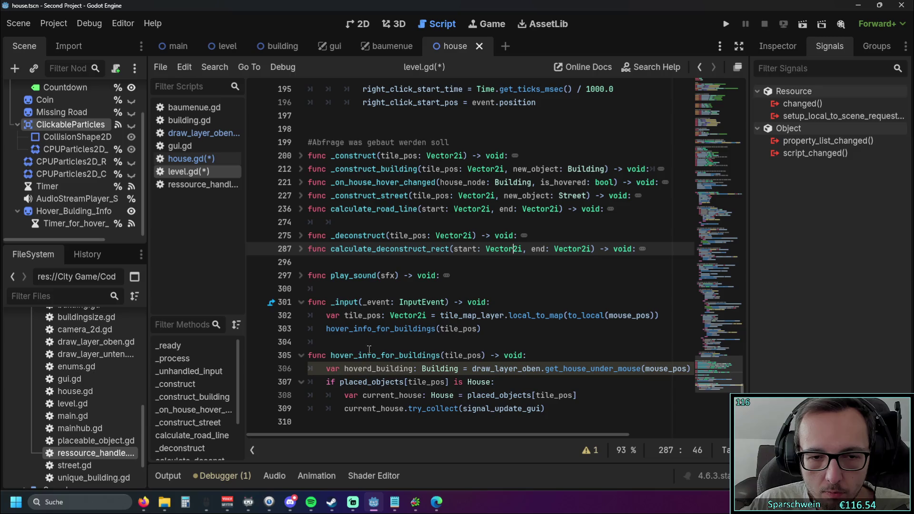
Copy the hoverd_building name and delete the current_house declaration line.
double_click(346, 369)
drag(362, 396, 419, 399)
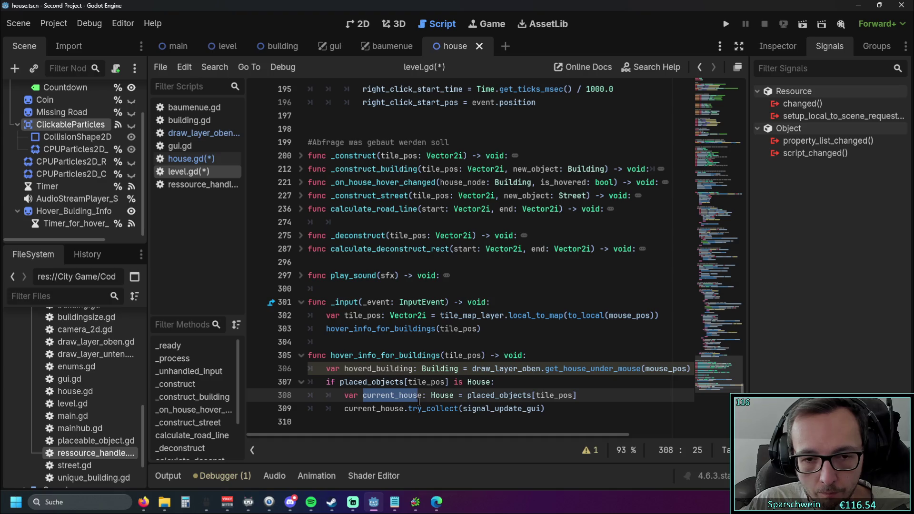
click(269, 397)
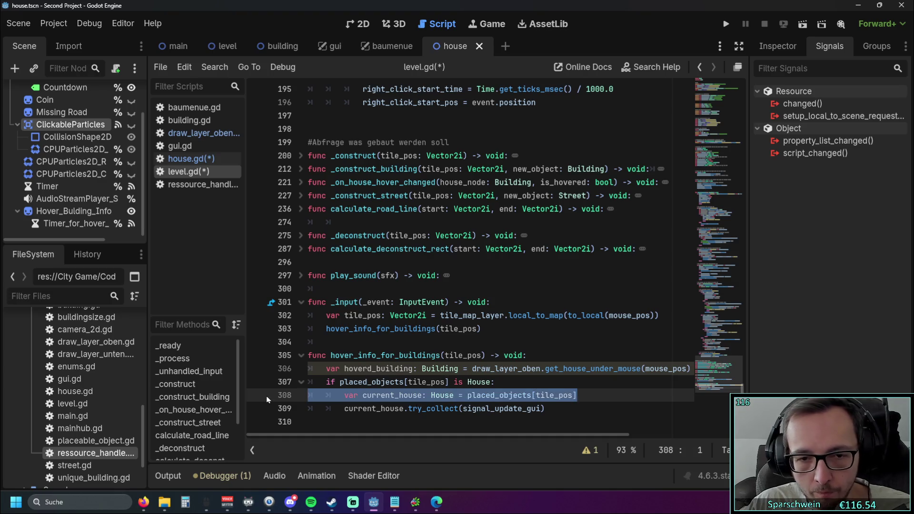
key(BackSpace)
Change the 'is House' check to 'is Building' and replace current_house with hoverd_building.
drag(467, 381, 490, 380)
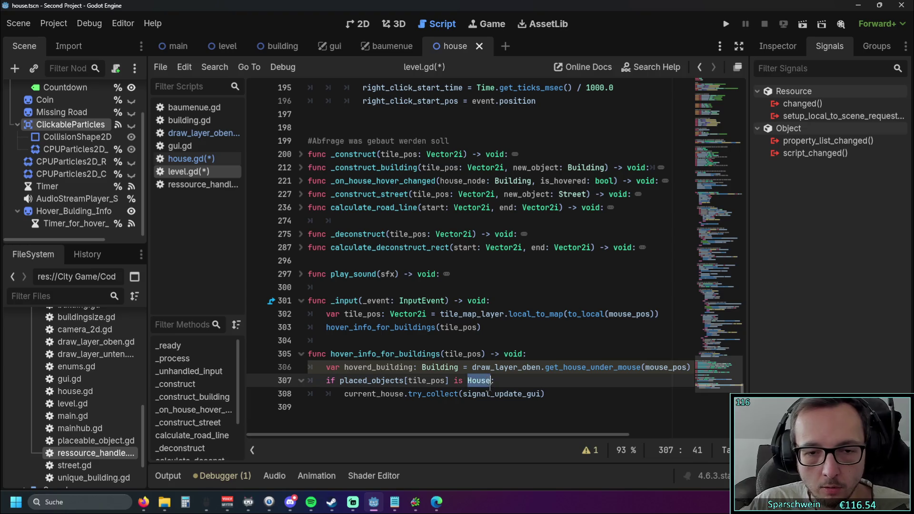
text(Building)
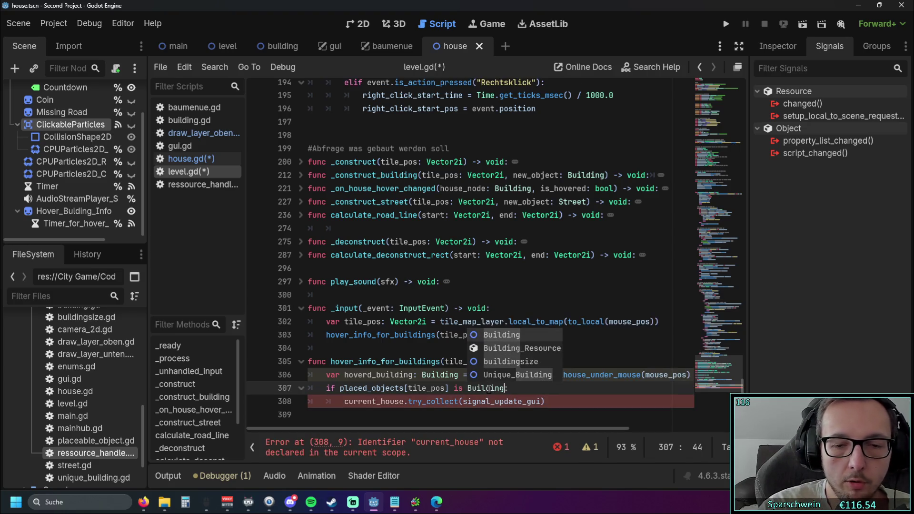
key(Escape)
click(471, 361)
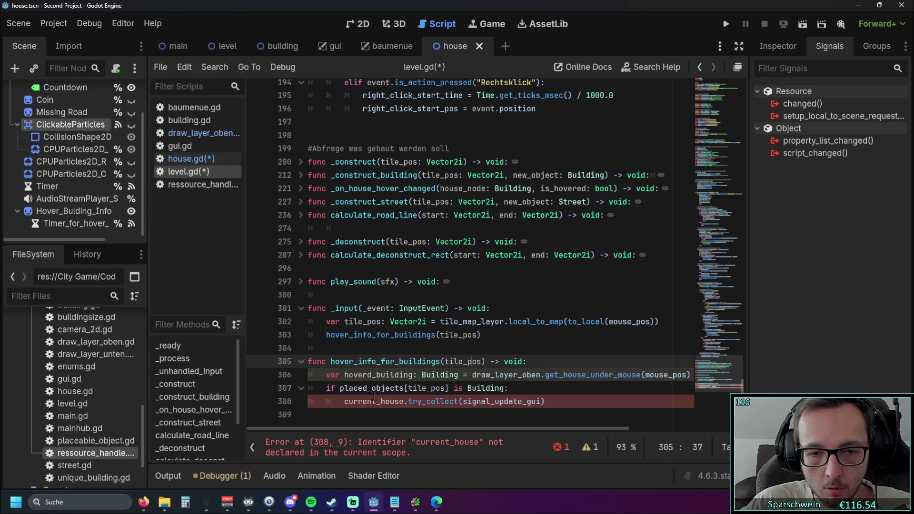
drag(345, 404, 404, 404)
key(ctrl+v)
click(482, 361)
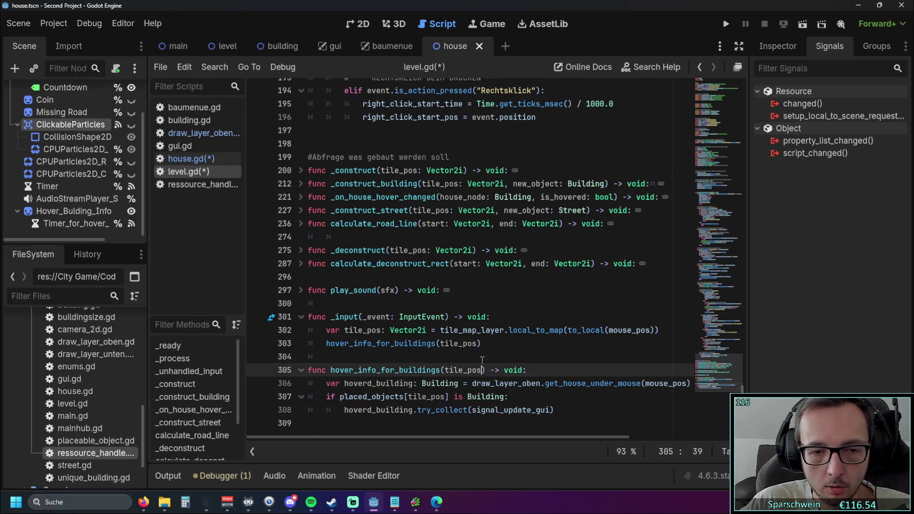
click(205, 161)
Copy show_hover_building_info() from house.gd and paste it over try_collect(signal_update_gui) in level.gd.
scroll(444, 272, down, 1)
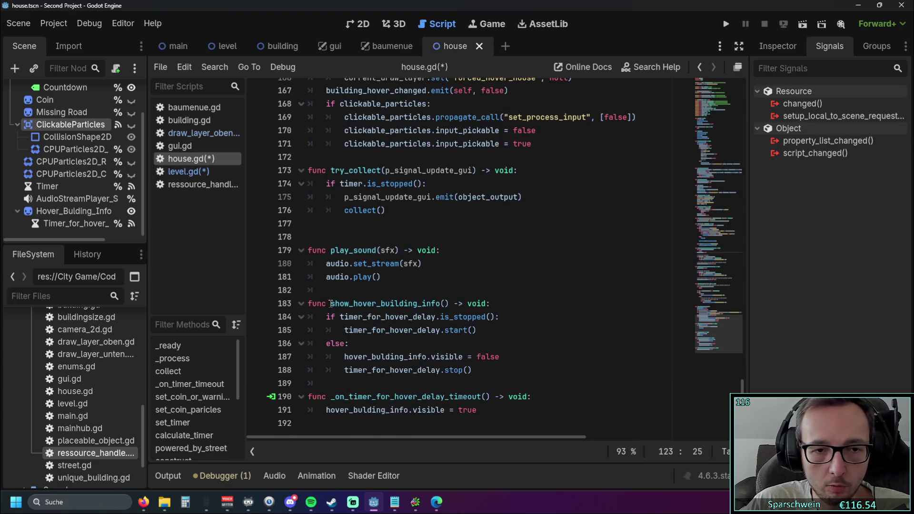
drag(331, 303, 449, 303)
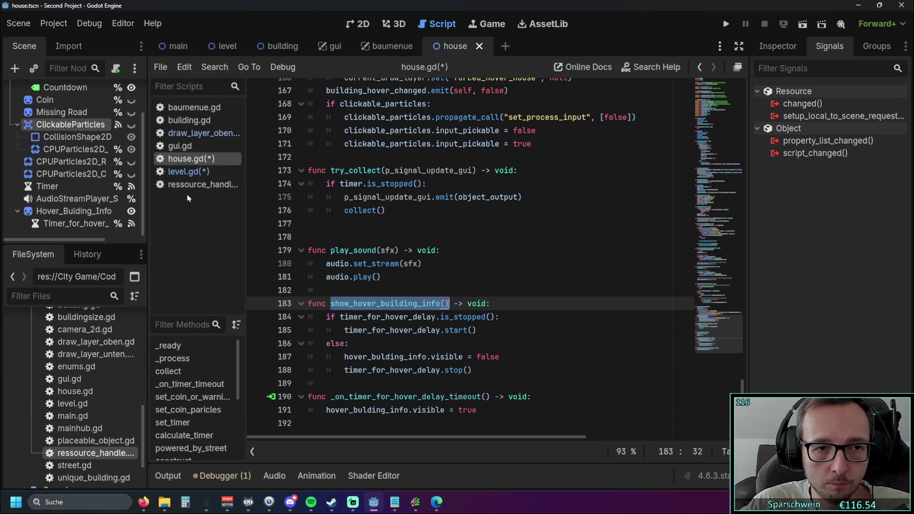
click(203, 173)
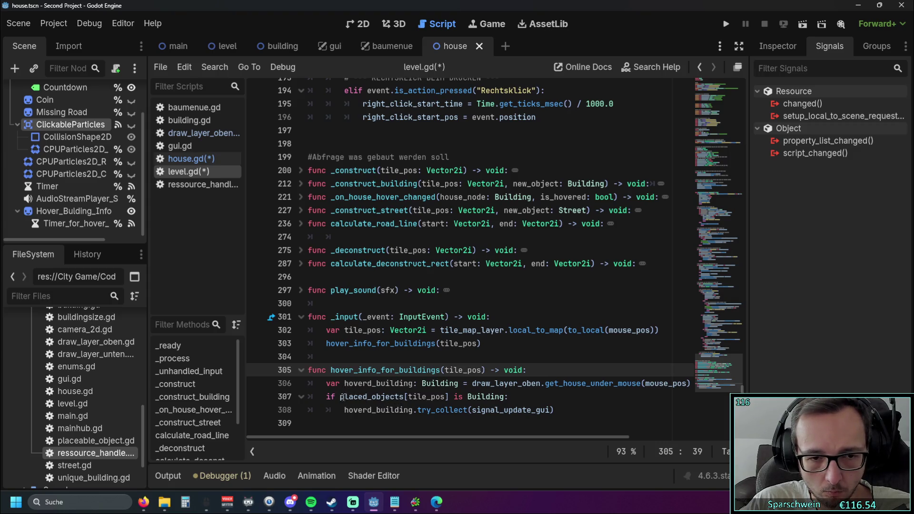
click(345, 383)
drag(417, 411, 554, 410)
key(ctrl+v)
click(550, 358)
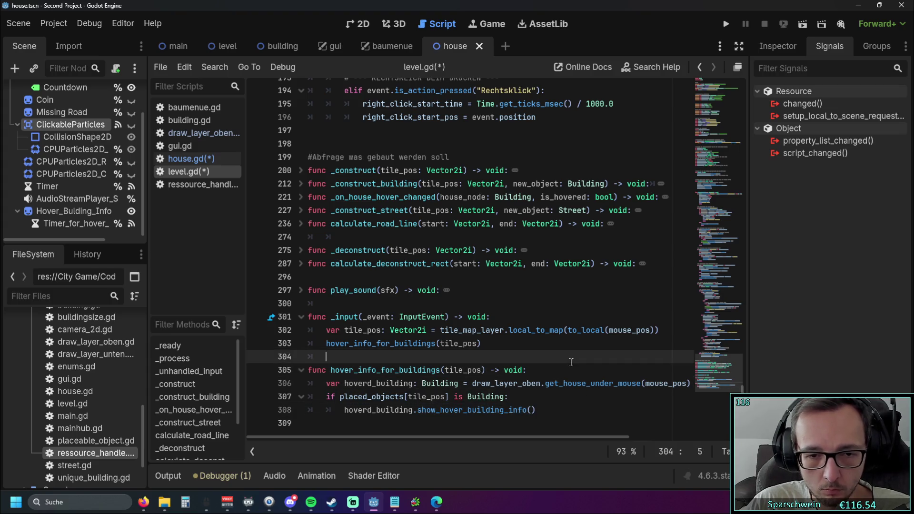
click(535, 370)
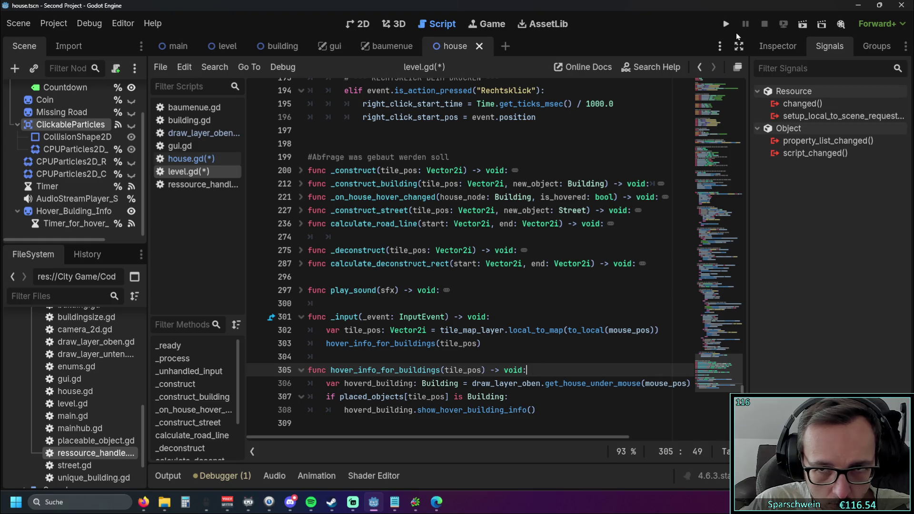
Run the game with F5, hit the line-307 dictionary error, and discard an attempted 'and' condition.
key(F5)
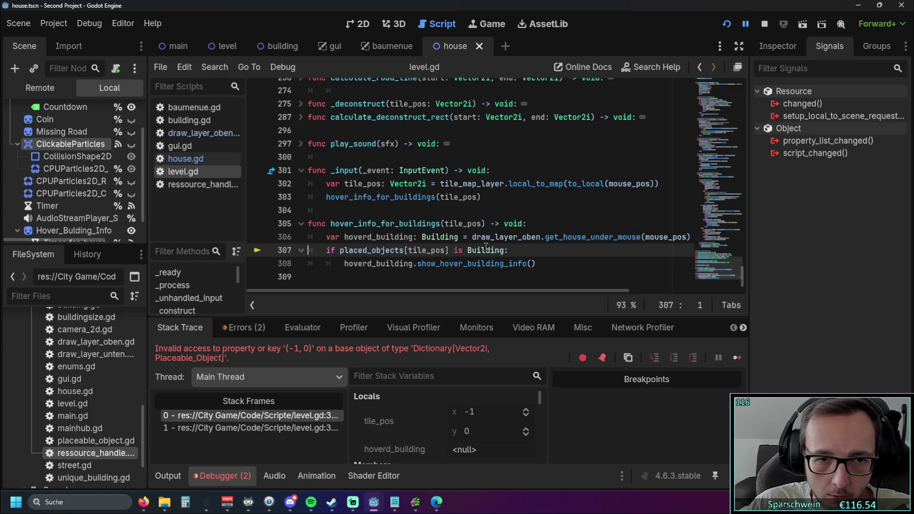
click(505, 250)
text(a)
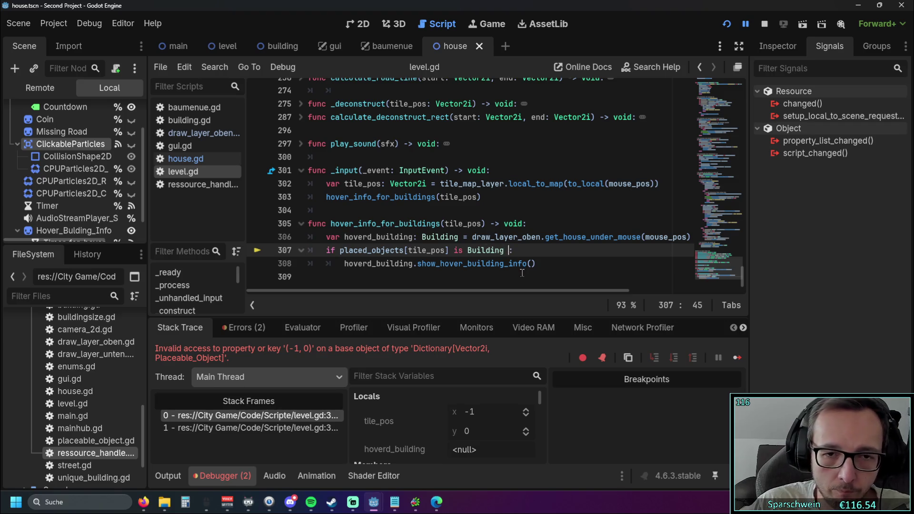
text(nd h)
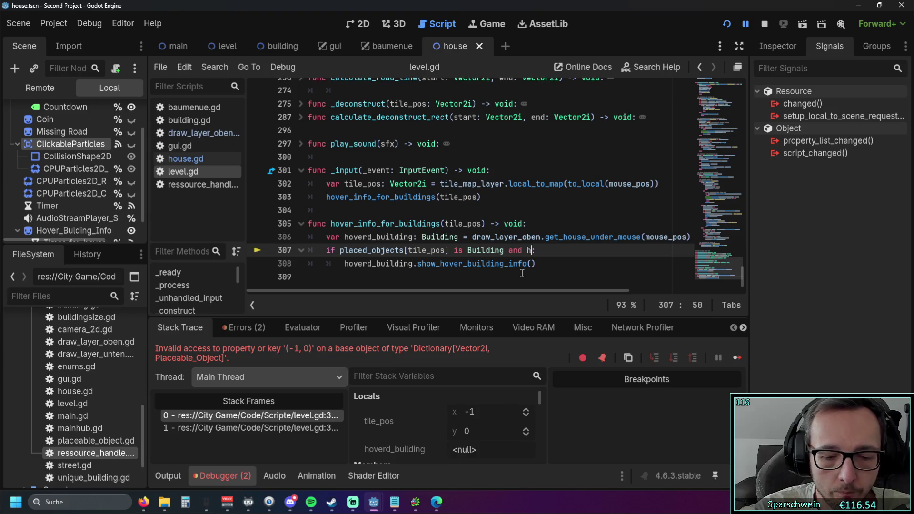
text(sh)
key(Return)
key(BackSpace)
key(BackSpace)
key(BackSpace)
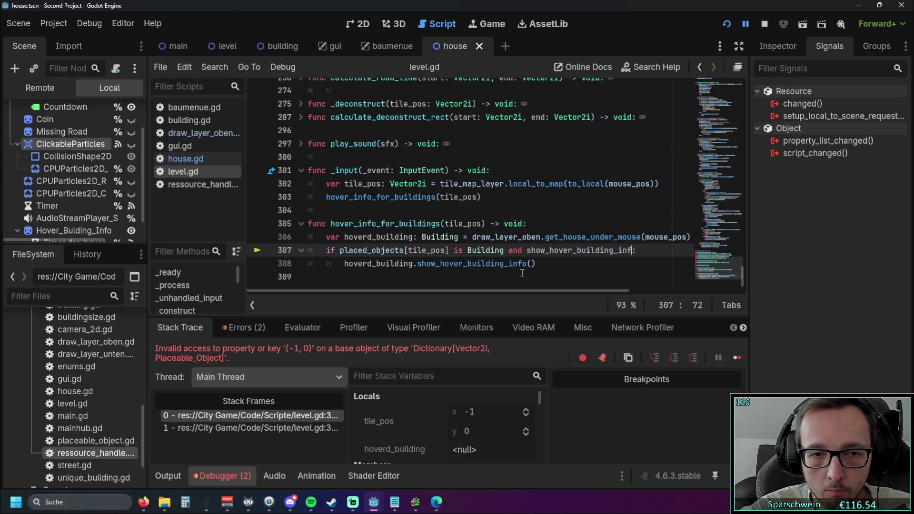
key(BackSpace)
key(BackSpace)
key(BackSpace)
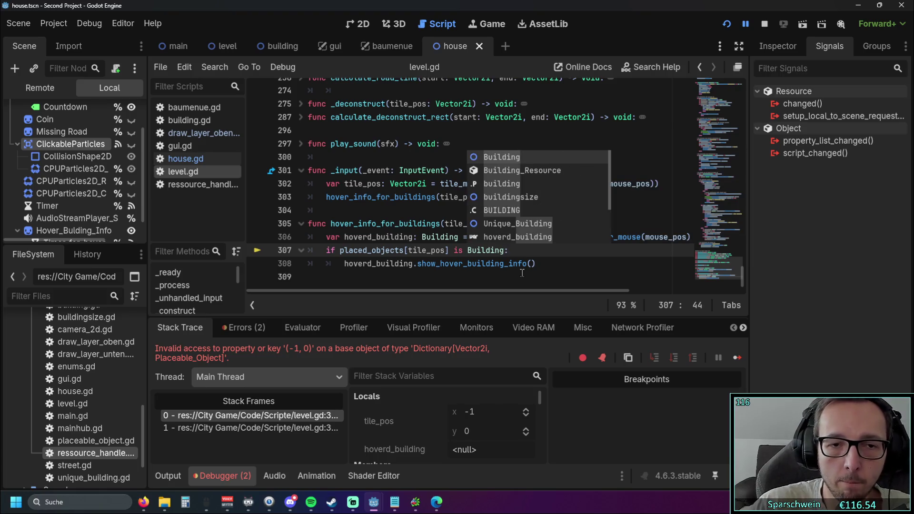
click(434, 198)
Nest the Building check under a new 'if hoverd_building != null:' line and relaunch the game.
key(Down)
key(Down)
key(Down)
key(End)
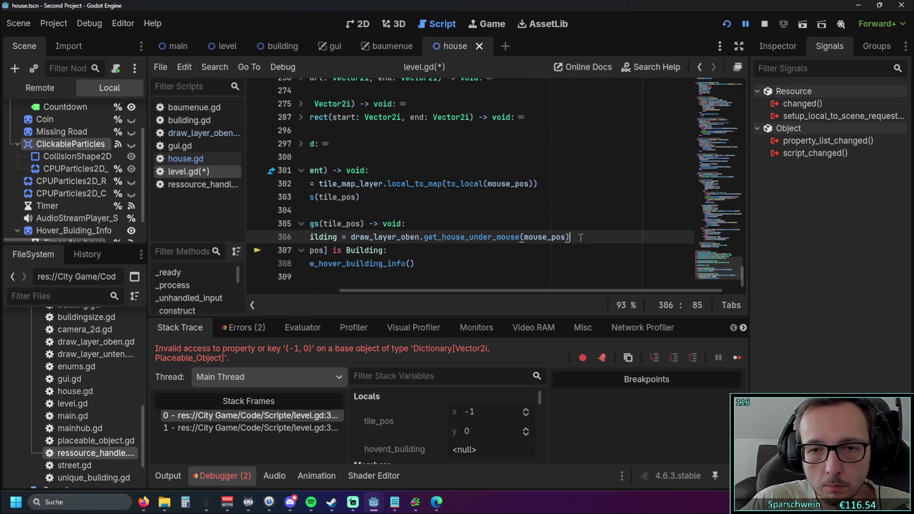
key(Return)
drag(518, 276, 305, 263)
key(Tab)
click(344, 246)
text(if hoverd)
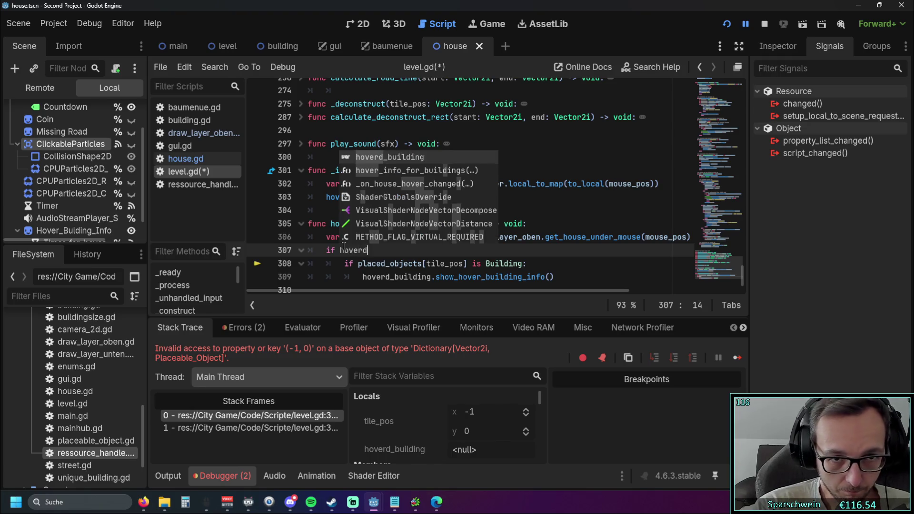
key(Return)
text(!= null:)
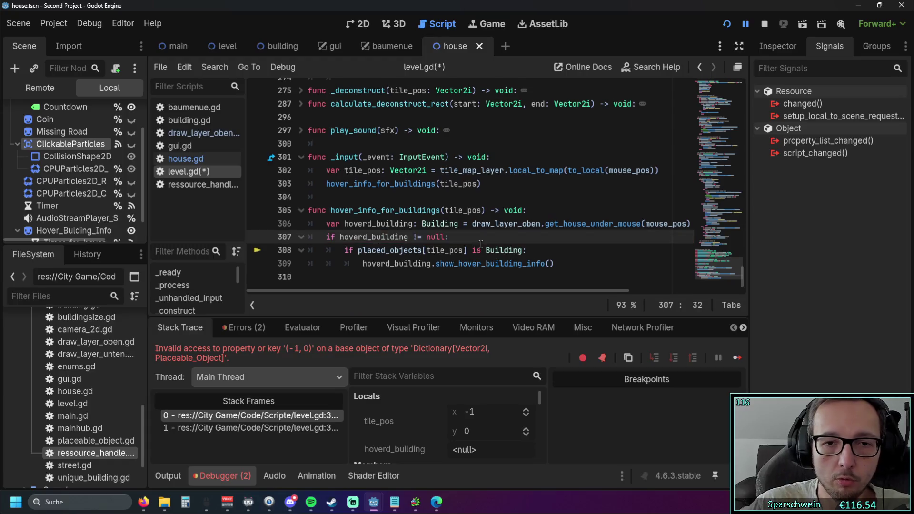
click(540, 207)
click(726, 25)
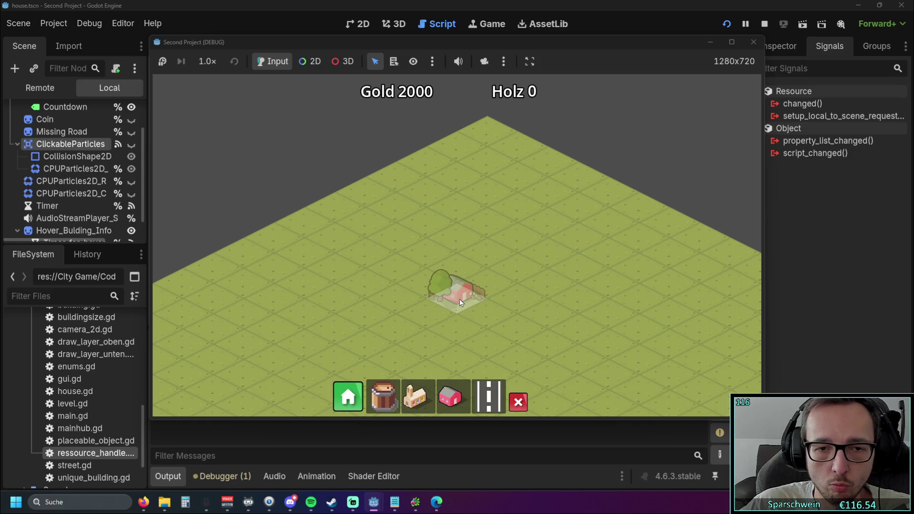
Place a house, check its info panel appears, then place a second house to its left.
click(456, 299)
mouse_move(446, 296)
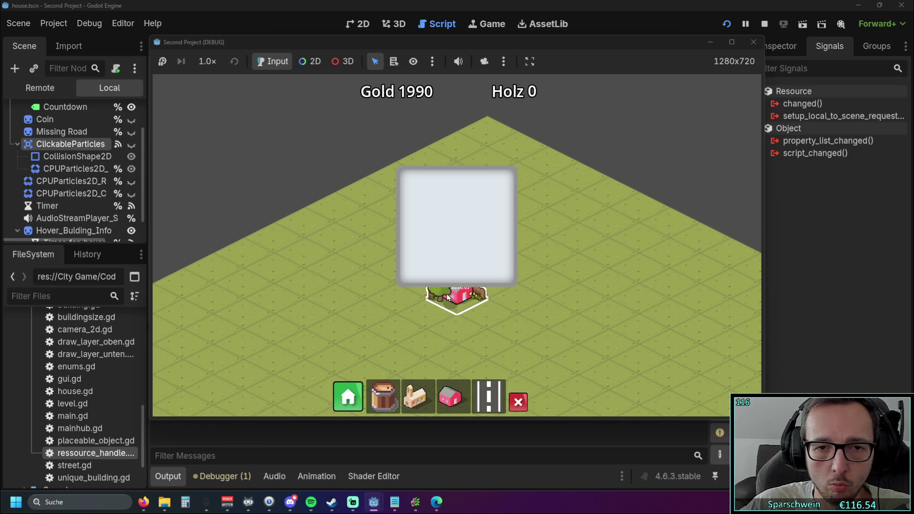
click(336, 297)
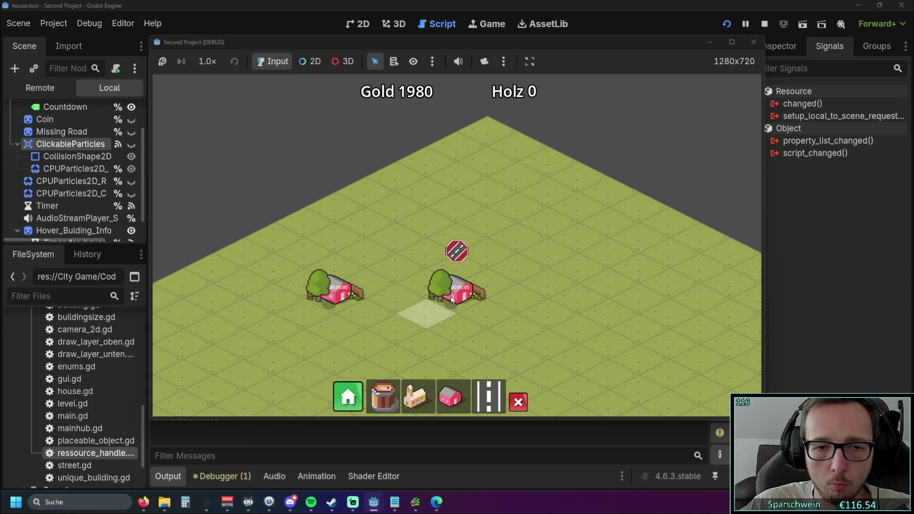
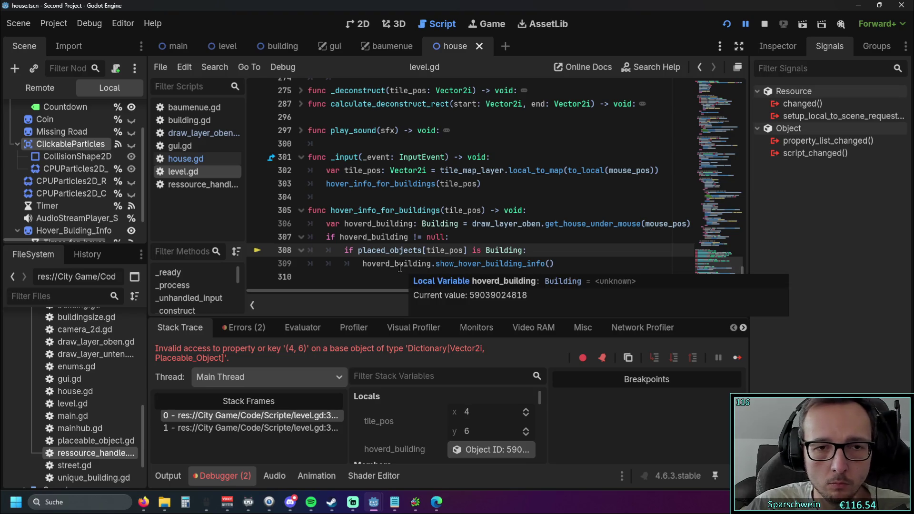
Restart the game in debug mode and continue past the debugger break.
mouse_move(400, 267)
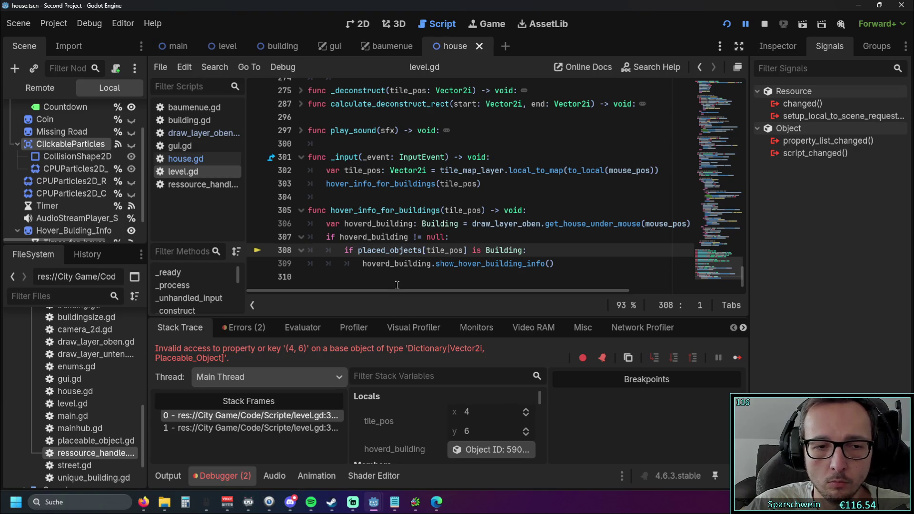
click(726, 27)
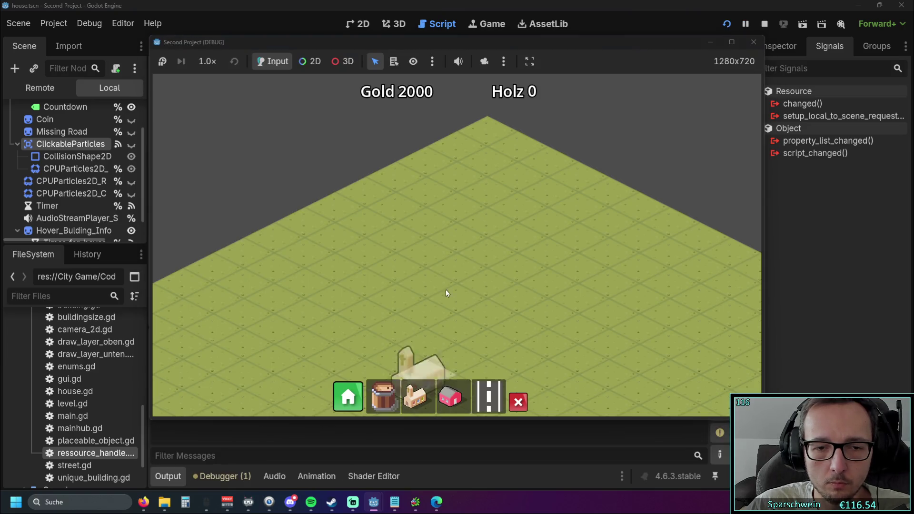
mouse_move(446, 293)
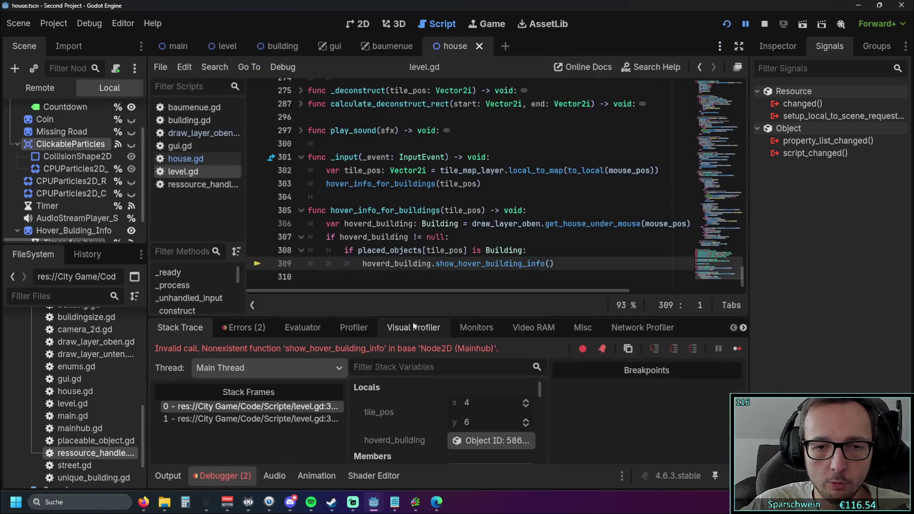
click(726, 29)
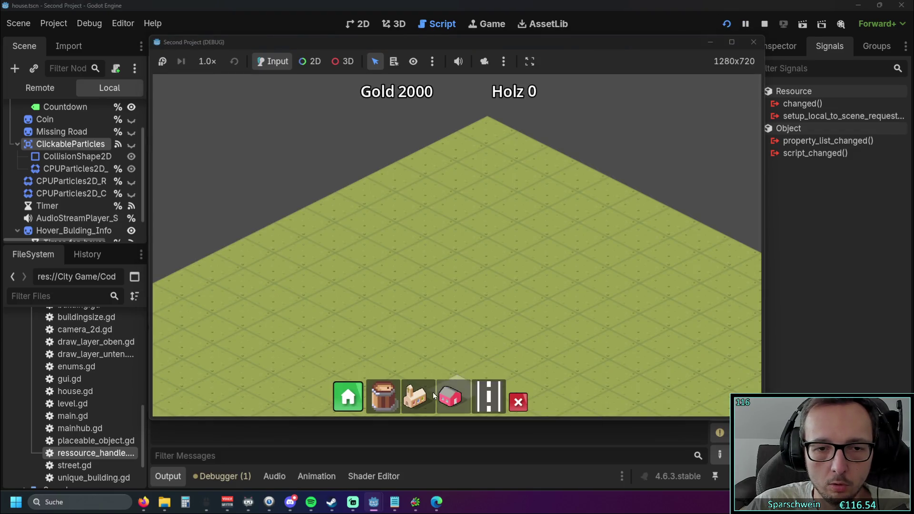
Place a house on the grass, reproducing the invalid (4, 6) key error on line 308.
click(448, 397)
click(439, 284)
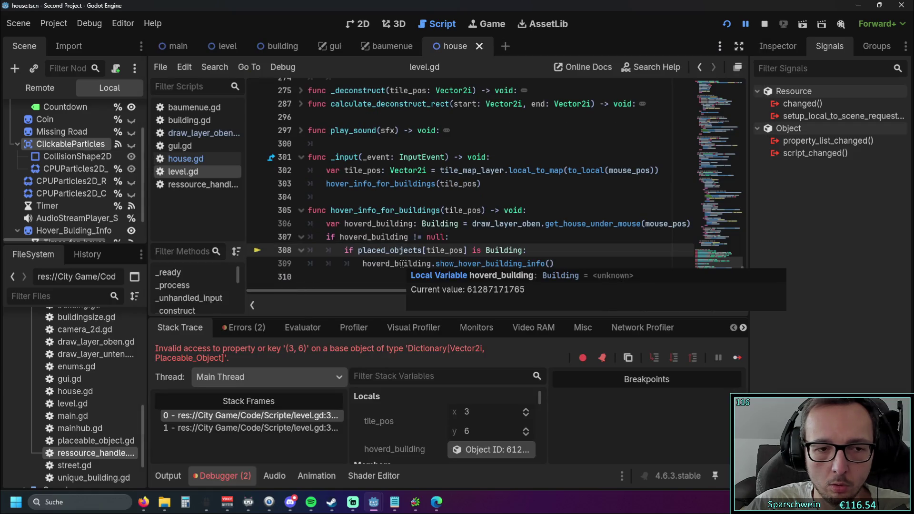
click(726, 25)
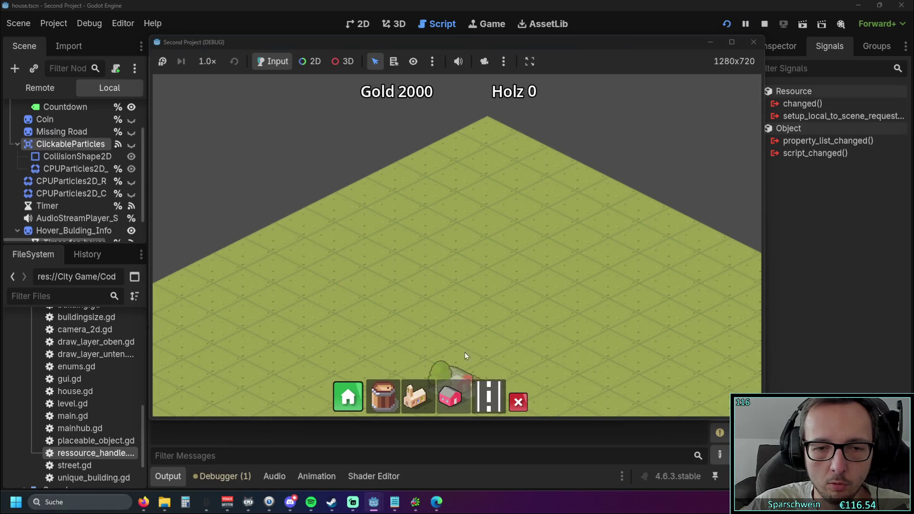
click(450, 397)
click(466, 293)
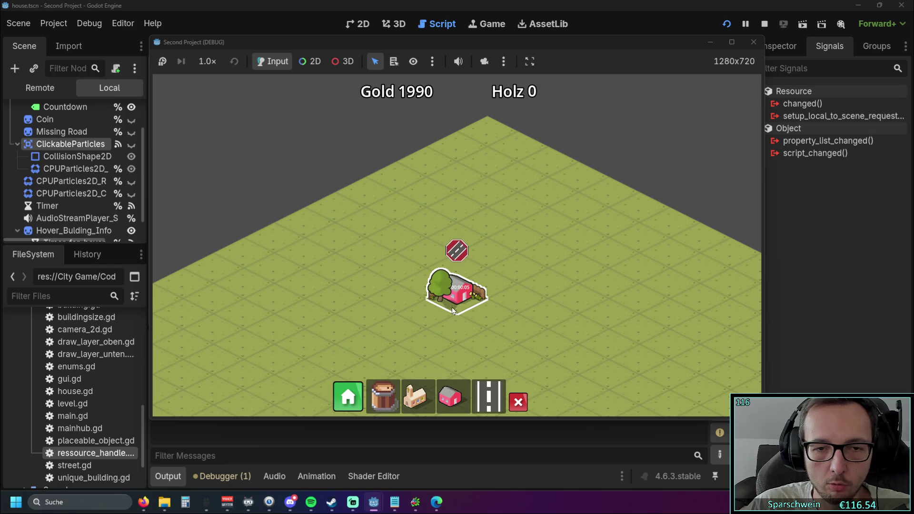
scroll(450, 309, up, 3)
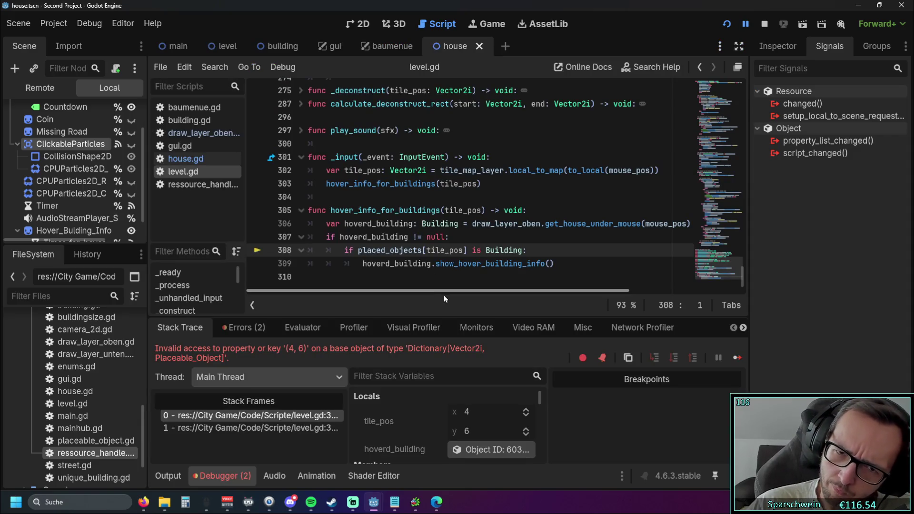
mouse_move(453, 290)
mouse_down()
mouse_move(507, 293)
mouse_move(447, 289)
mouse_up()
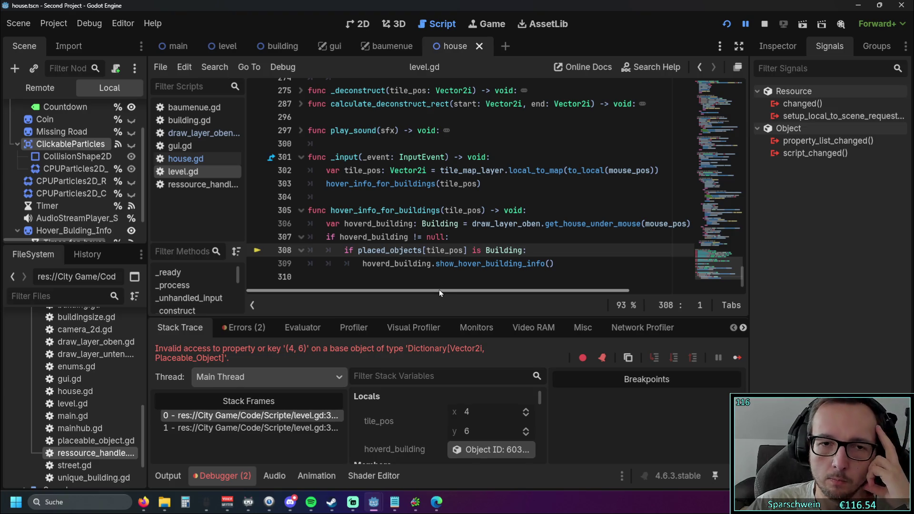
mouse_move(450, 289)
mouse_down()
mouse_move(458, 287)
mouse_move(427, 287)
mouse_up()
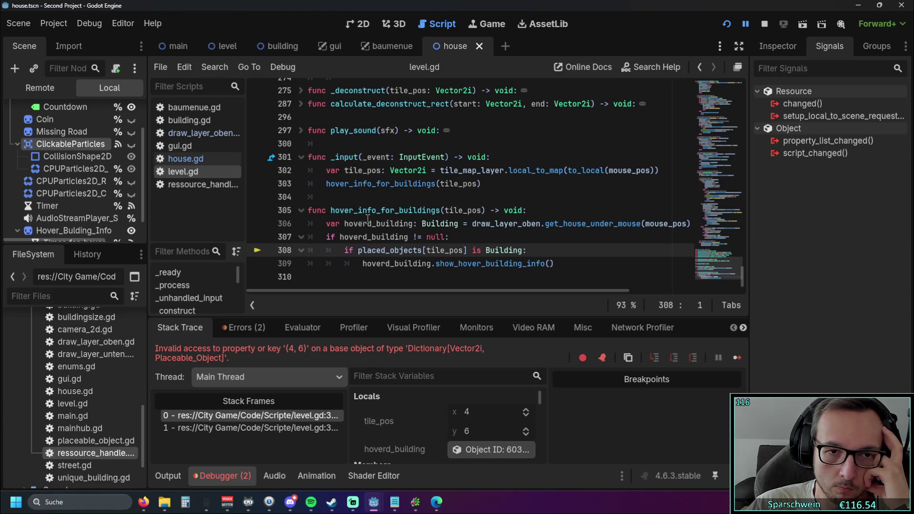
mouse_move(345, 223)
mouse_down()
mouse_move(413, 224)
mouse_move(428, 250)
mouse_move(467, 250)
mouse_up()
text(hoverd_building)
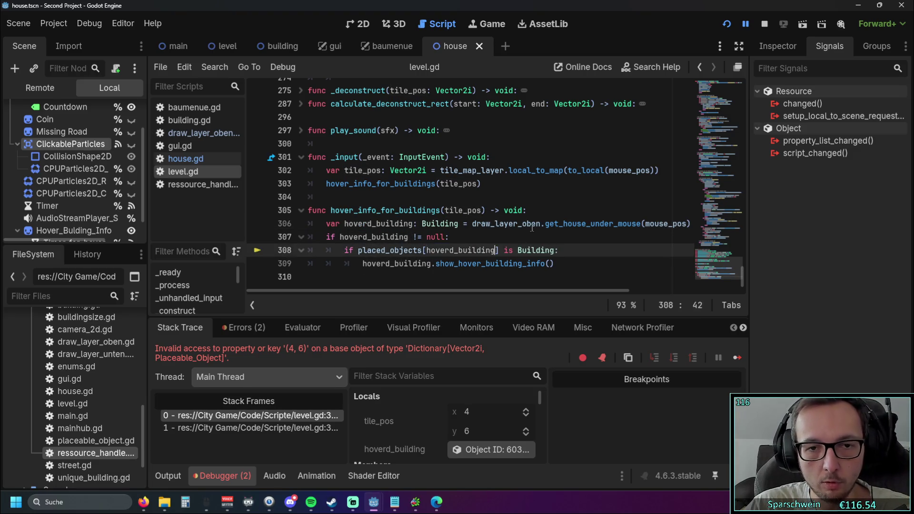
click(490, 186)
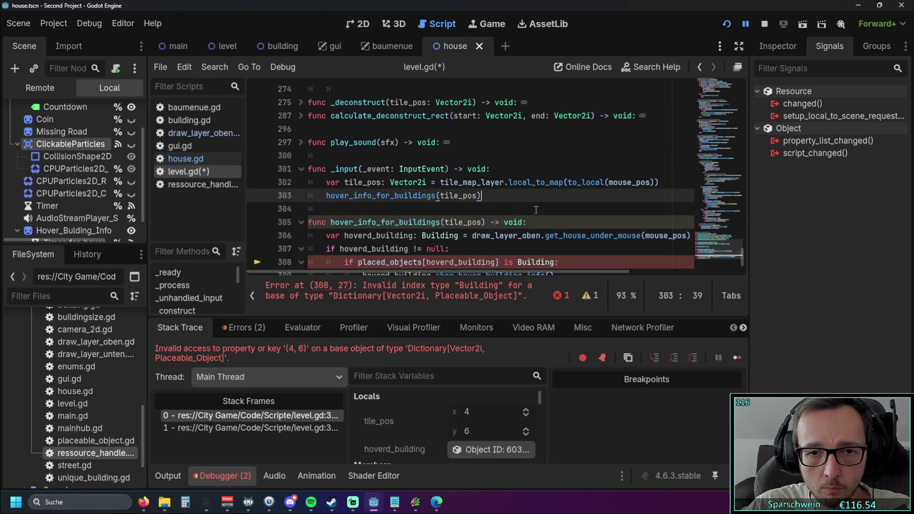
scroll(529, 209, down, 1)
click(496, 256)
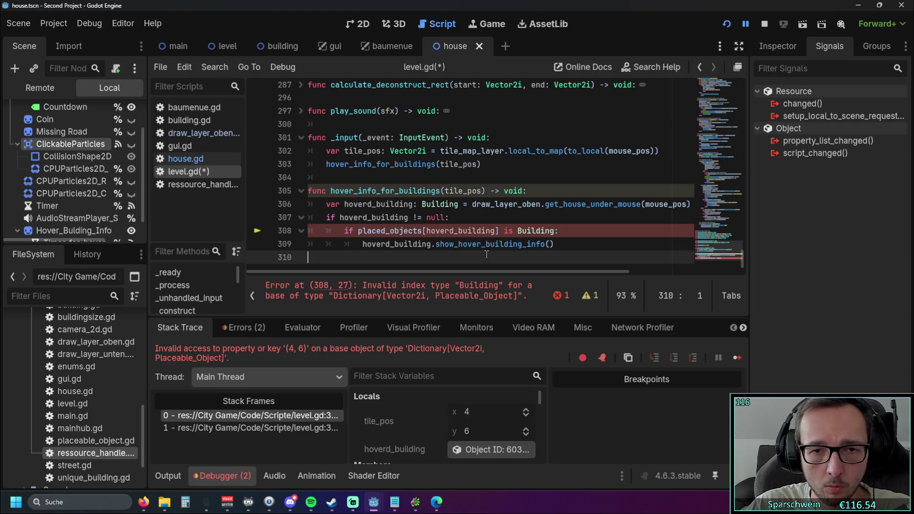
drag(495, 231, 429, 233)
key(BackSpace)
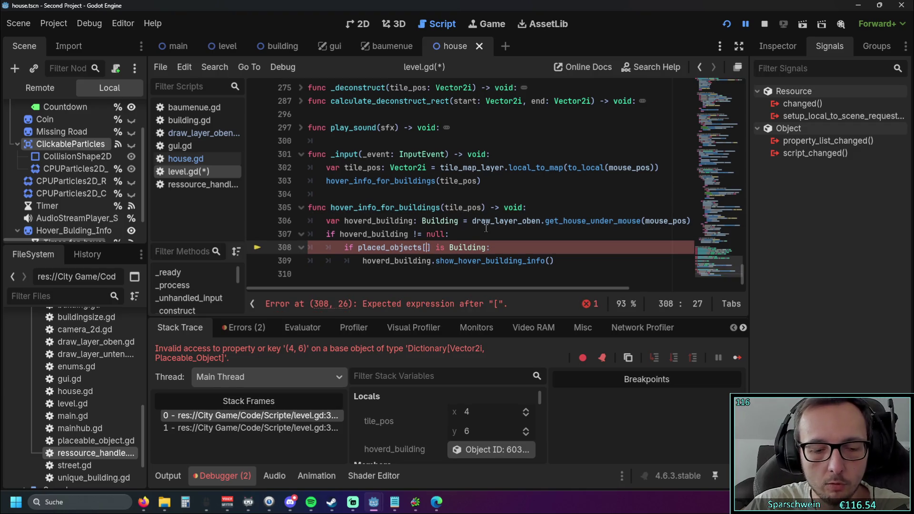
text(tile_pos)
key(Left)
key(Left)
key(Left)
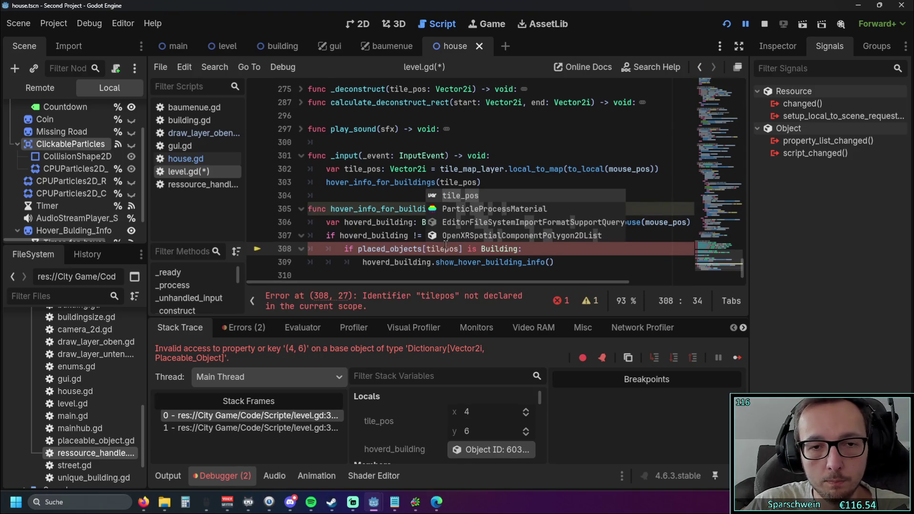
text(_)
click(359, 249)
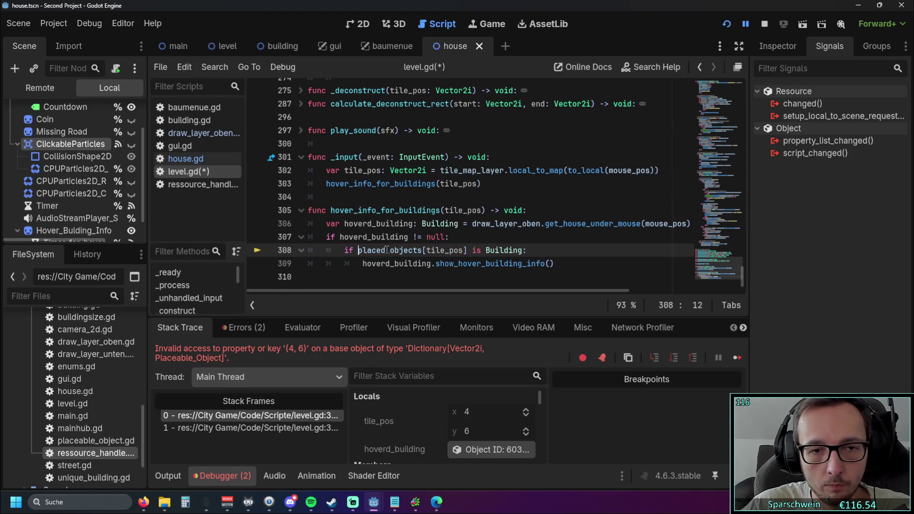
mouse_move(370, 293)
mouse_down()
mouse_move(409, 294)
mouse_move(342, 292)
mouse_up()
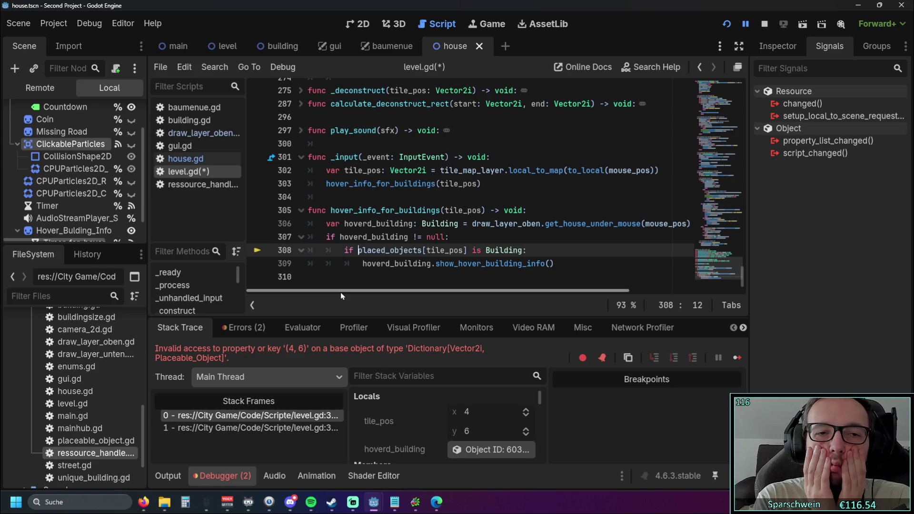
Delete the tile_pos declaration in _input and drop tile_pos from the hover_info_for_buildings call.
drag(661, 171, 256, 178)
key(BackSpace)
key(BackSpace)
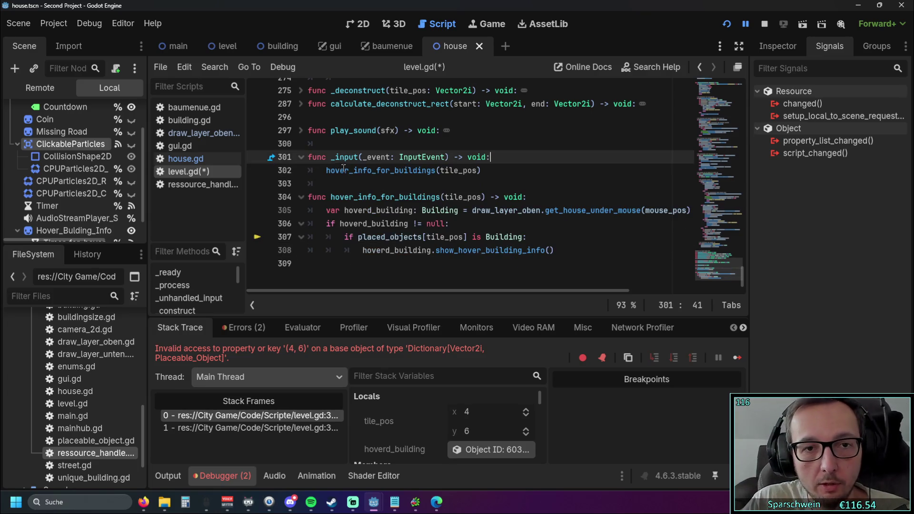
drag(476, 171, 437, 171)
key(BackSpace)
key(BackSpace)
key(BackSpace)
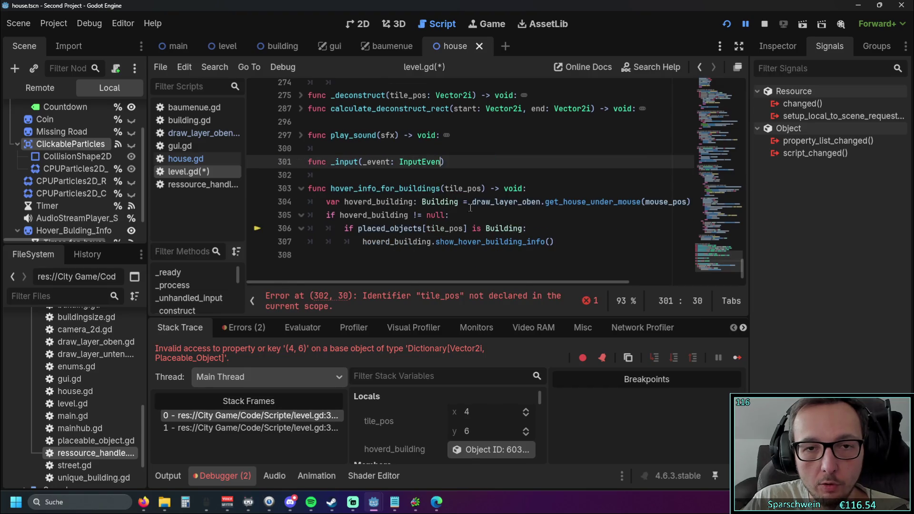
key(ctrl+z)
key(ctrl+z)
key(ctrl+z)
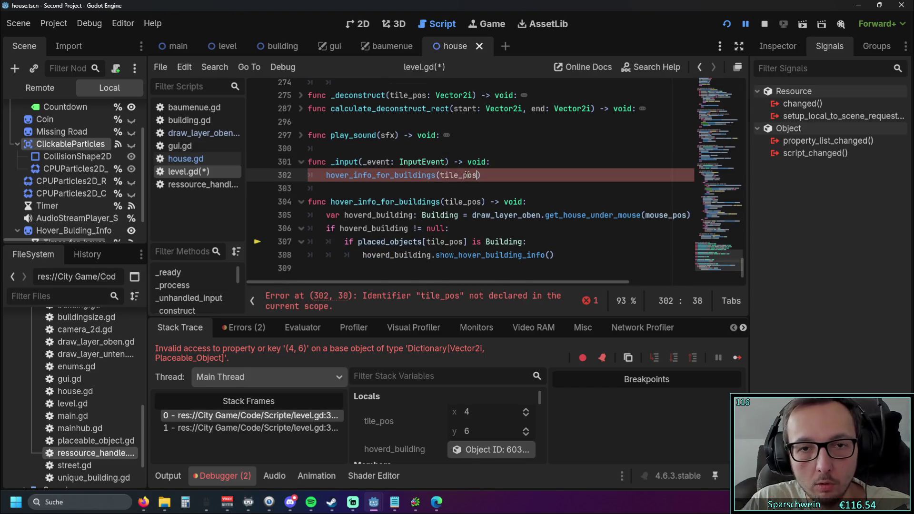
key(BackSpace)
Remove the tile_pos parameter from the hover_info_for_buildings definition and inspect line 307's placed_objects check.
double_click(460, 209)
key(BackSpace)
click(507, 179)
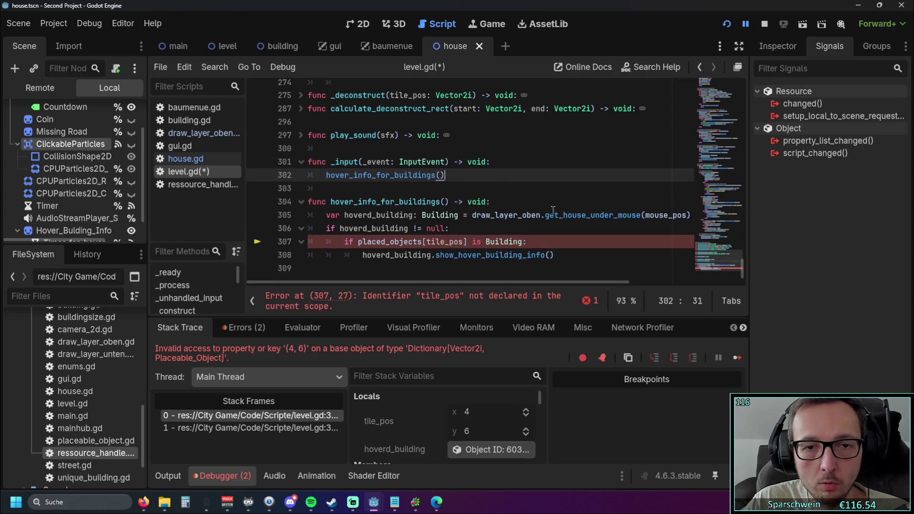
click(548, 208)
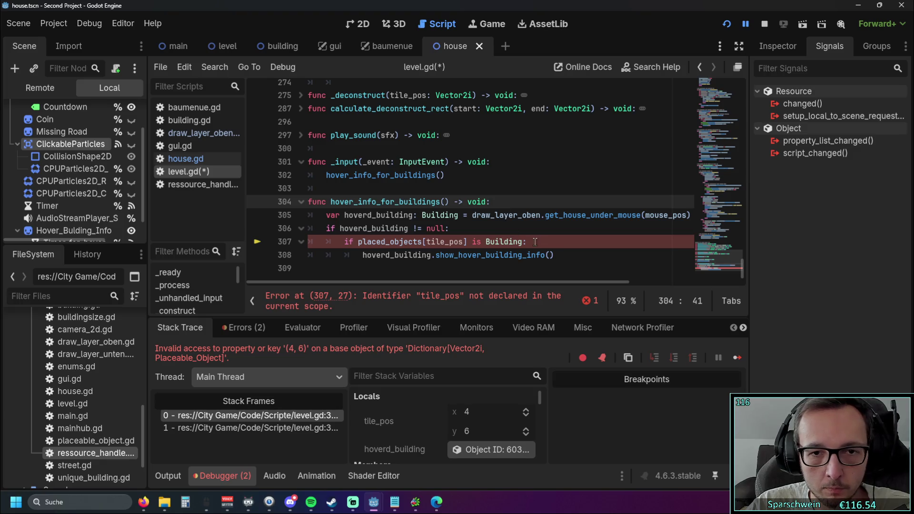
drag(534, 241, 338, 248)
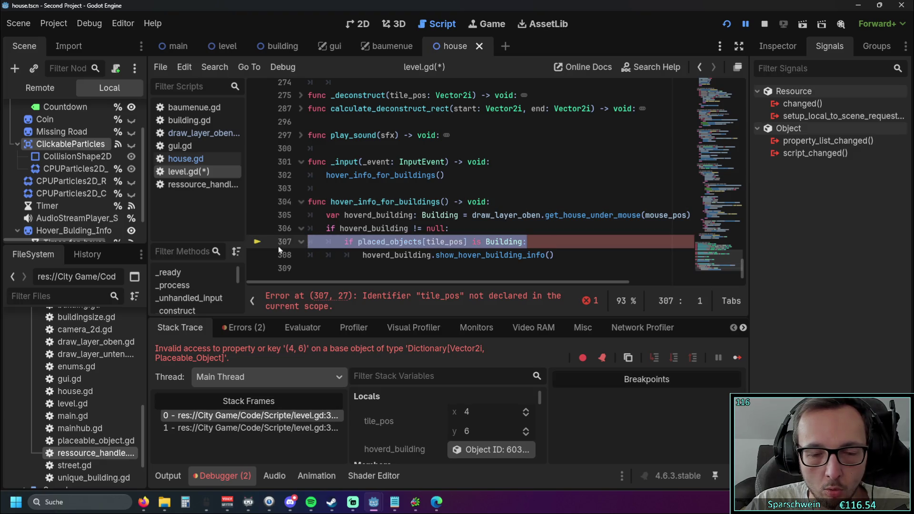
click(535, 188)
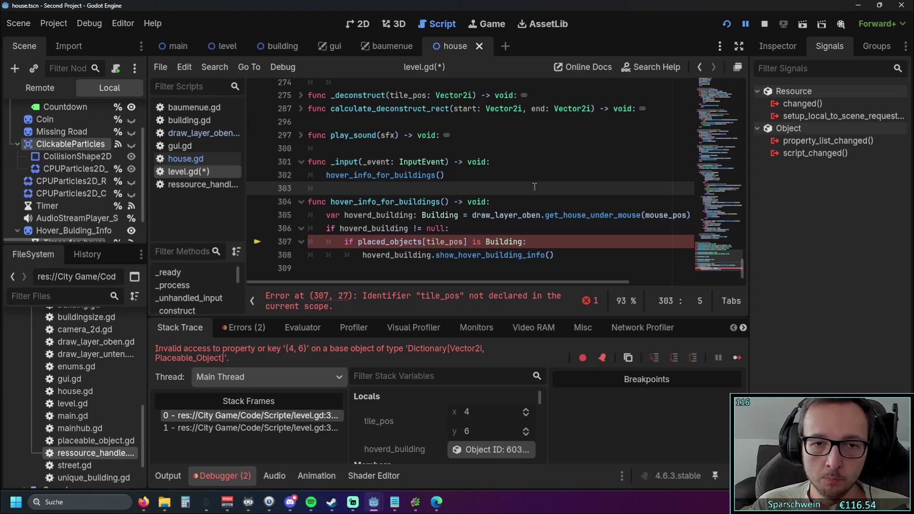
mouse_move(325, 215)
mouse_down()
mouse_move(595, 214)
mouse_move(354, 221)
mouse_up()
key(Down)
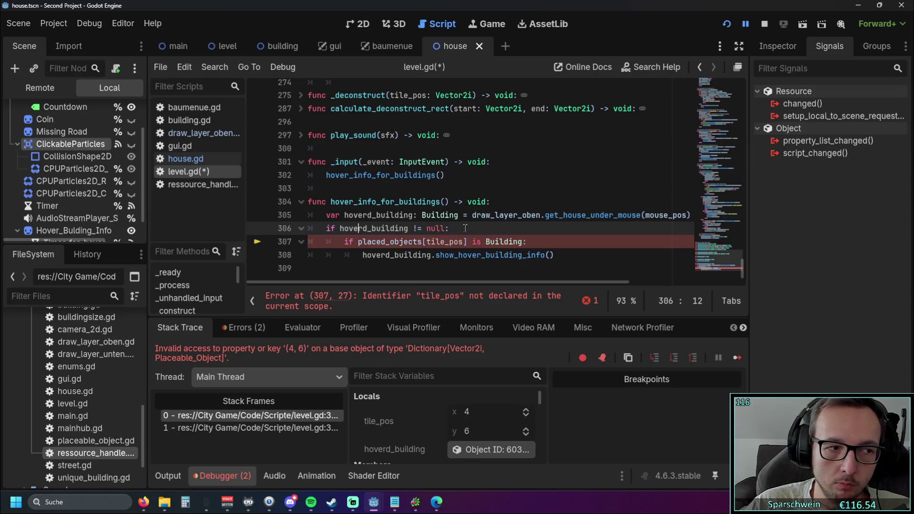
click(542, 194)
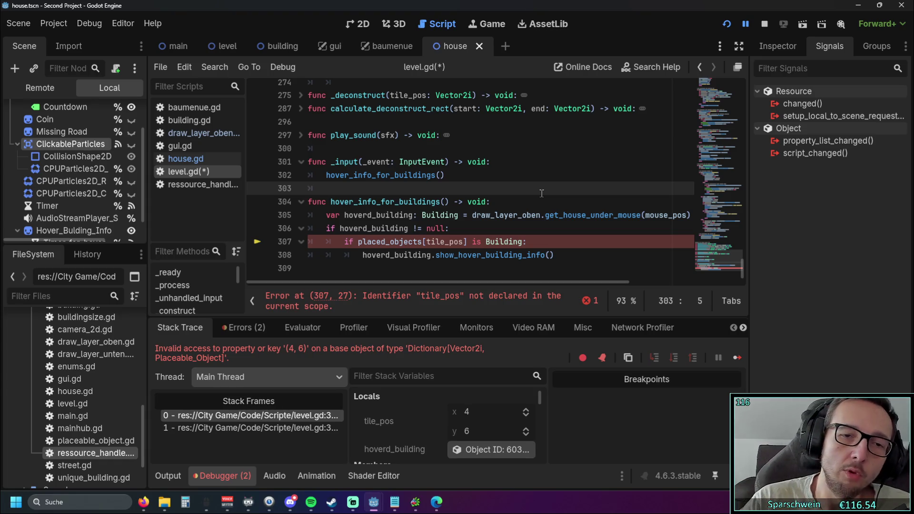
double_click(426, 242)
key(Up)
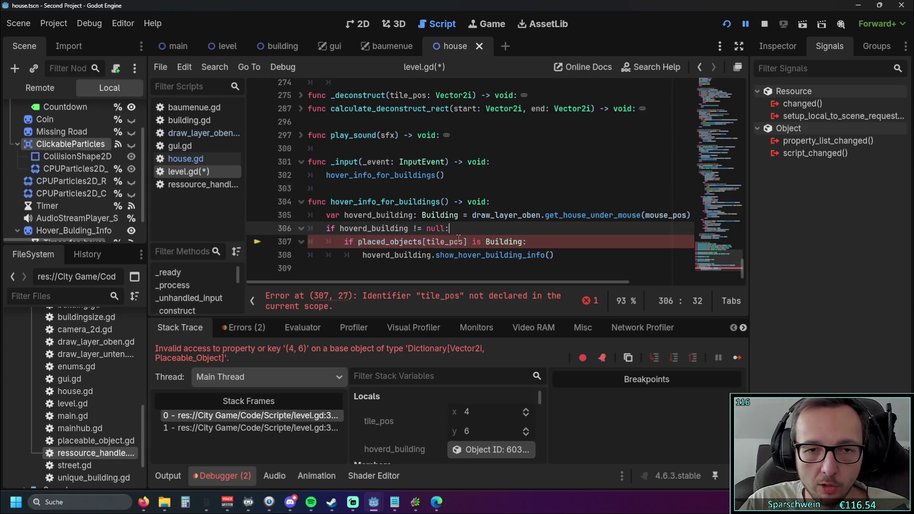
drag(427, 242, 444, 241)
click(461, 215)
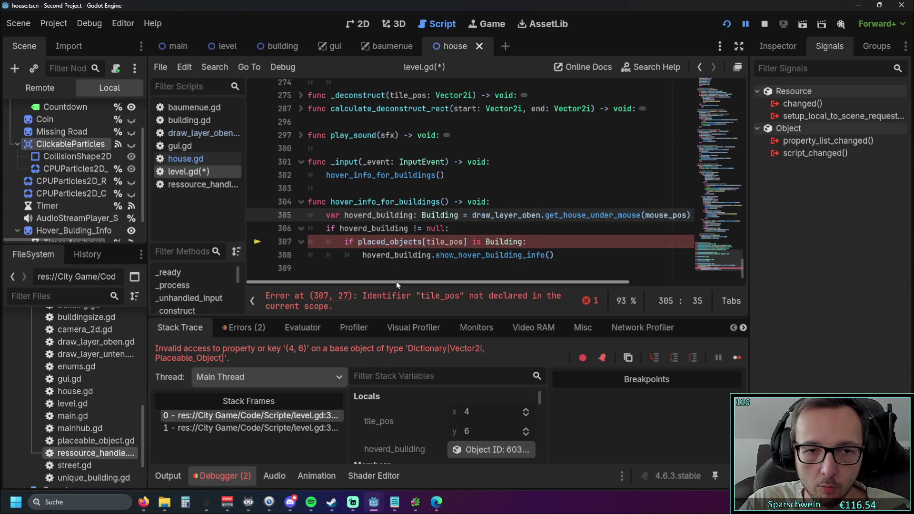
mouse_move(404, 229)
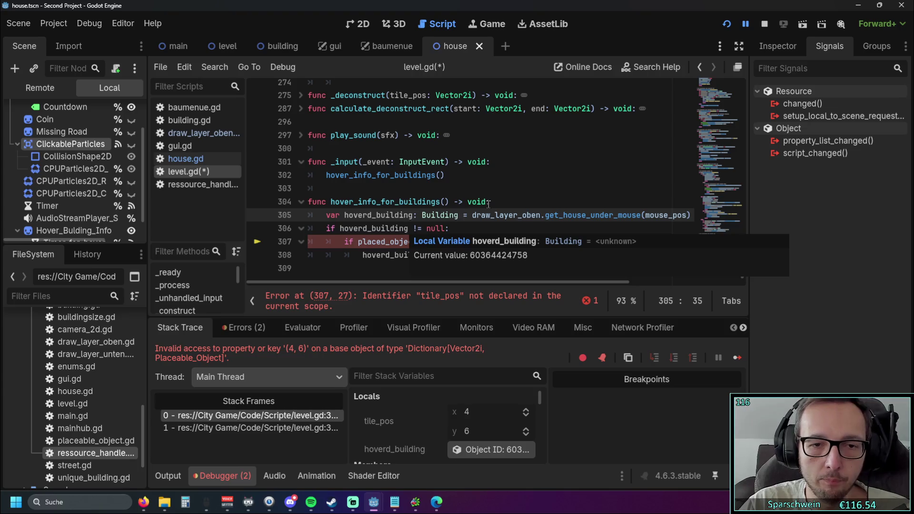
drag(484, 284, 492, 284)
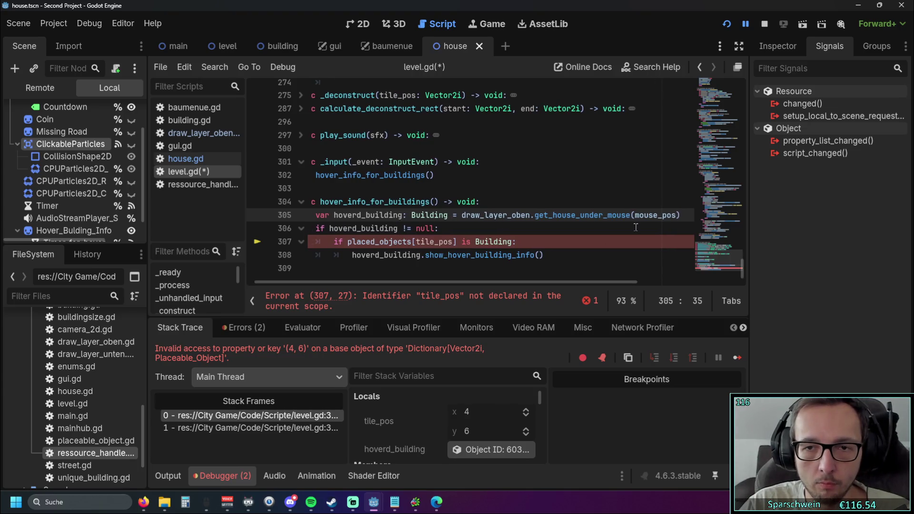
Comment out lines 307–309, add print(hoverd_building) on line 306, and run the game.
key(End)
key(Return)
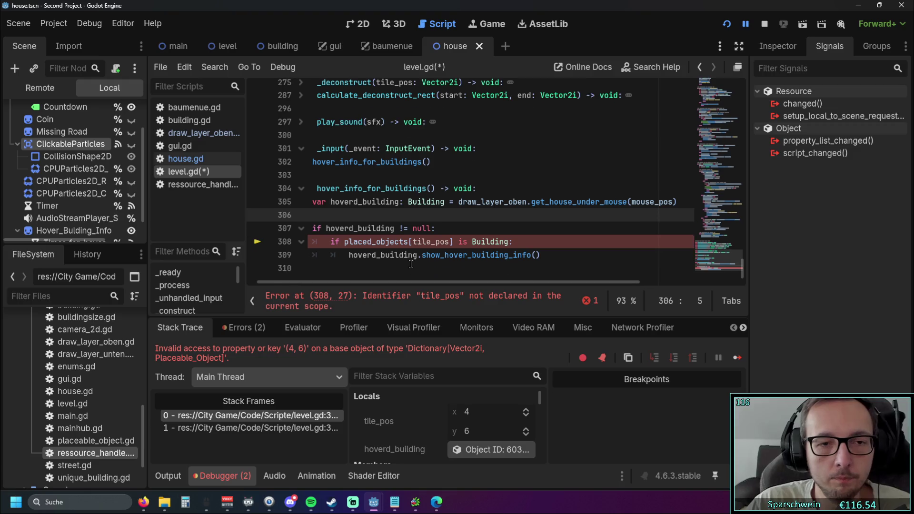
drag(562, 255, 305, 228)
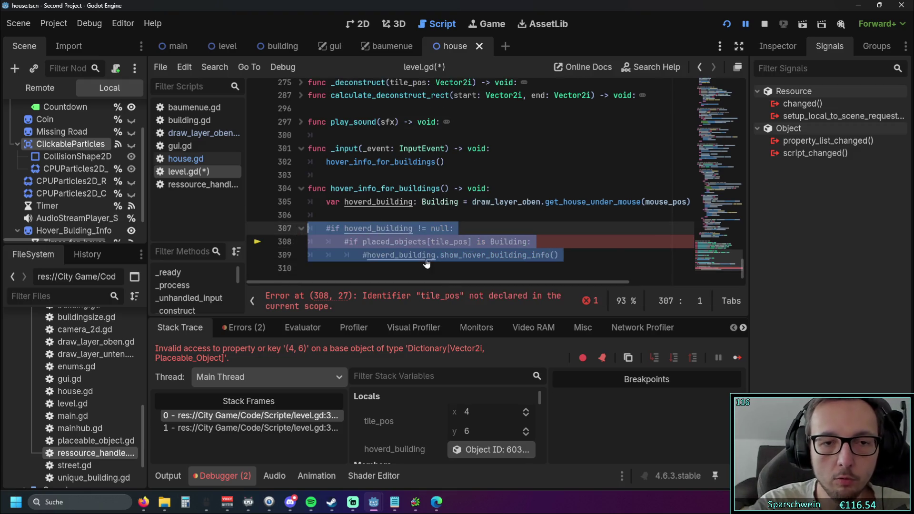
key(ctrl+k)
click(360, 220)
text(print()
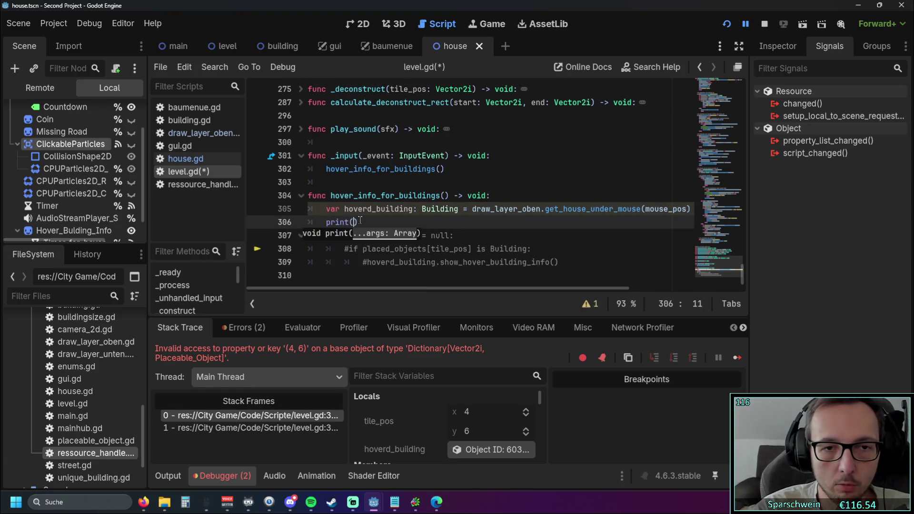
text(hoverd_building)
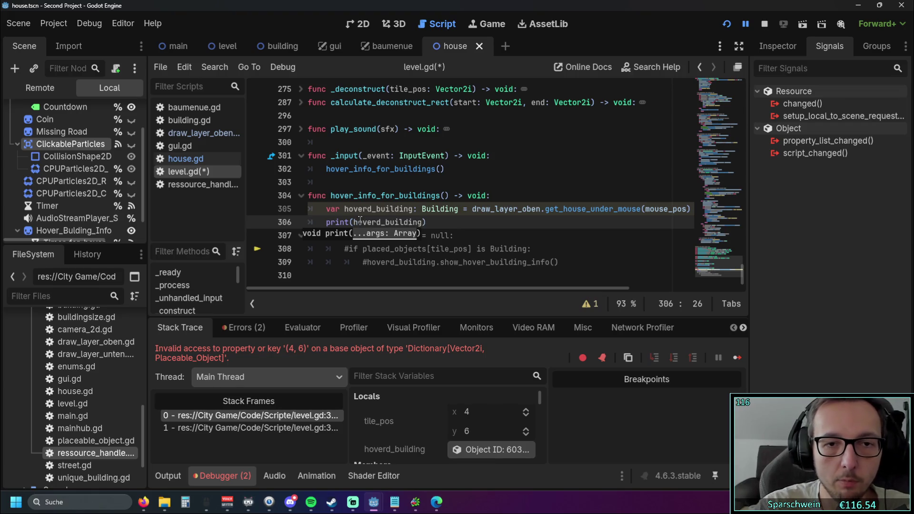
click(727, 23)
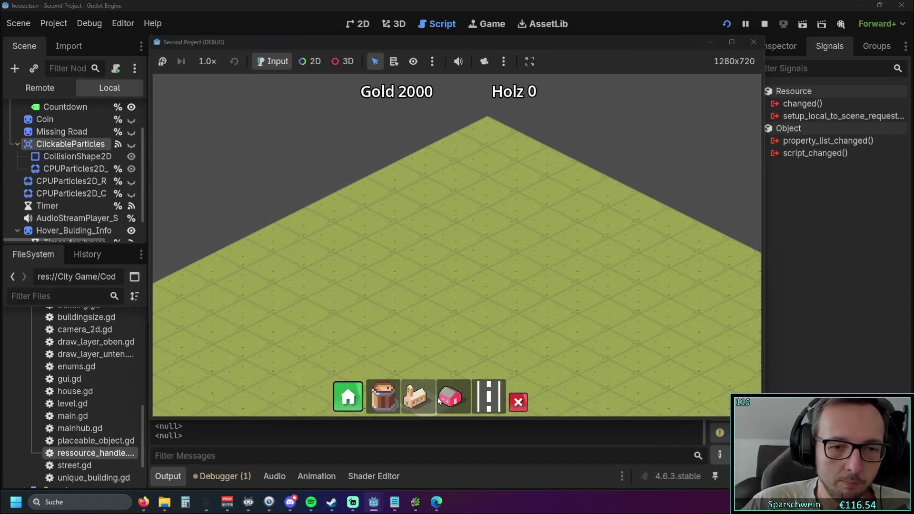
Place a pink house, confirm Output logs the hovered House node or <null>, and stop with F8.
click(439, 401)
click(443, 274)
drag(472, 42, 689, 46)
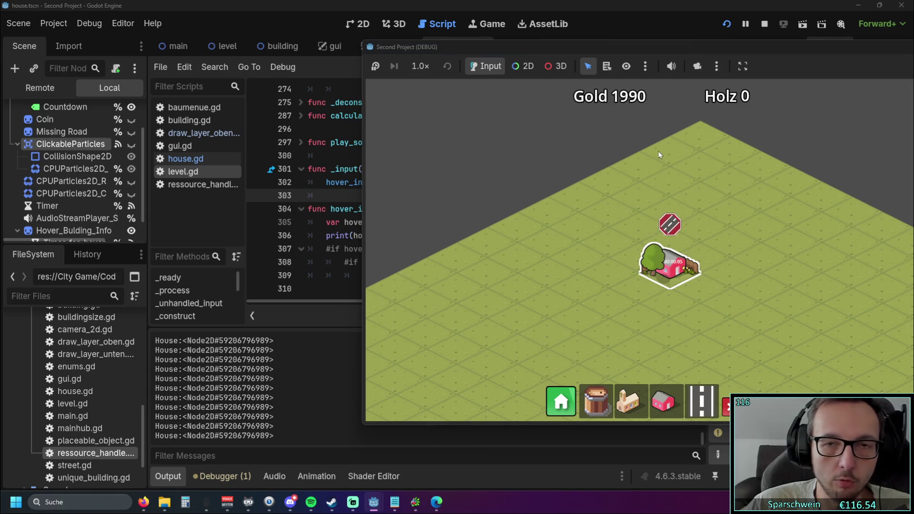
drag(663, 48, 461, 47)
key(F8)
click(480, 246)
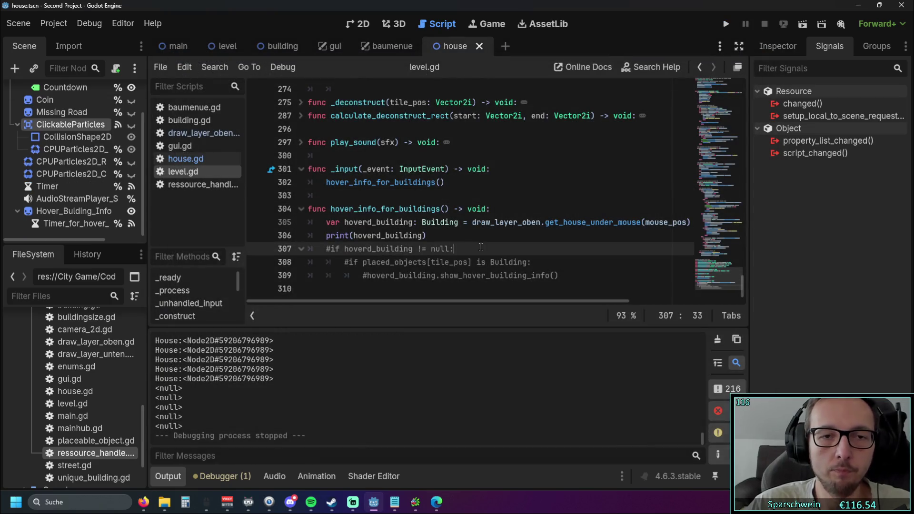
Change the line 306 print to hoverd_building.position and rerun, hitting the Nil 'position' error.
click(424, 235)
text(.size)
key(BackSpace)
key(BackSpace)
key(BackSpace)
text(position)
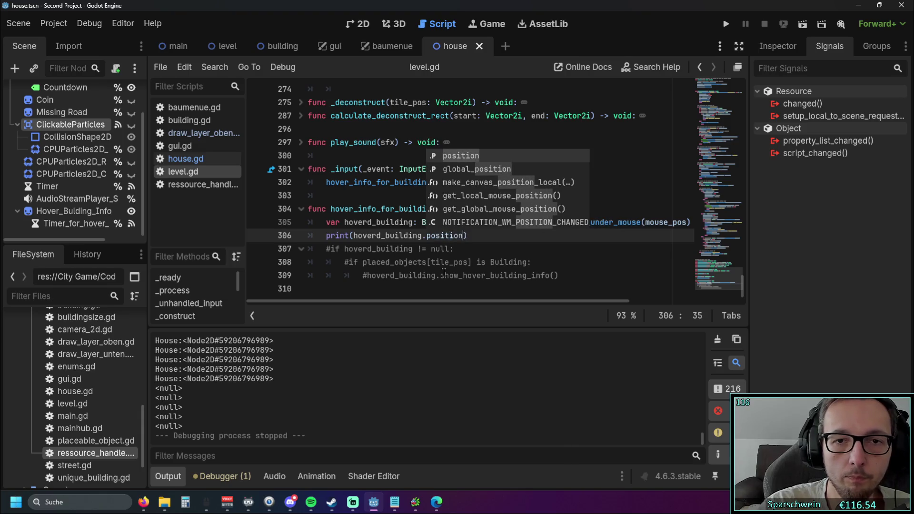
click(517, 248)
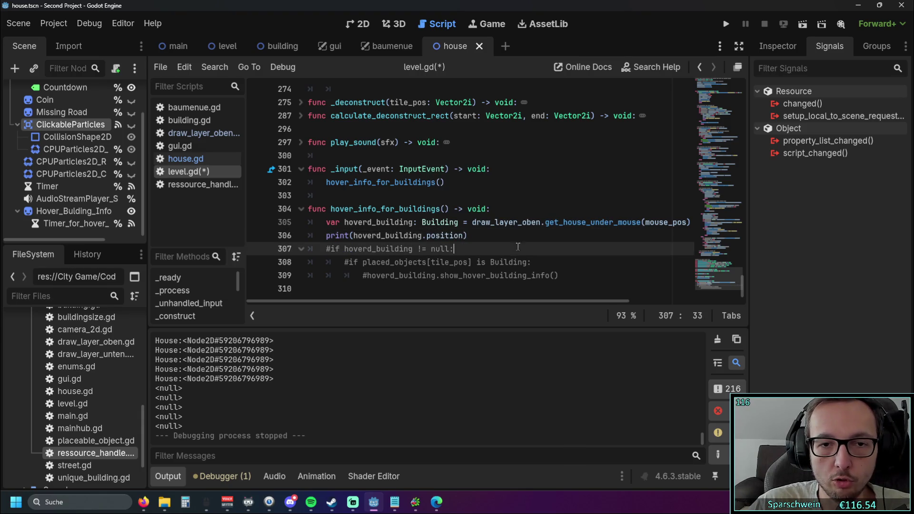
click(724, 27)
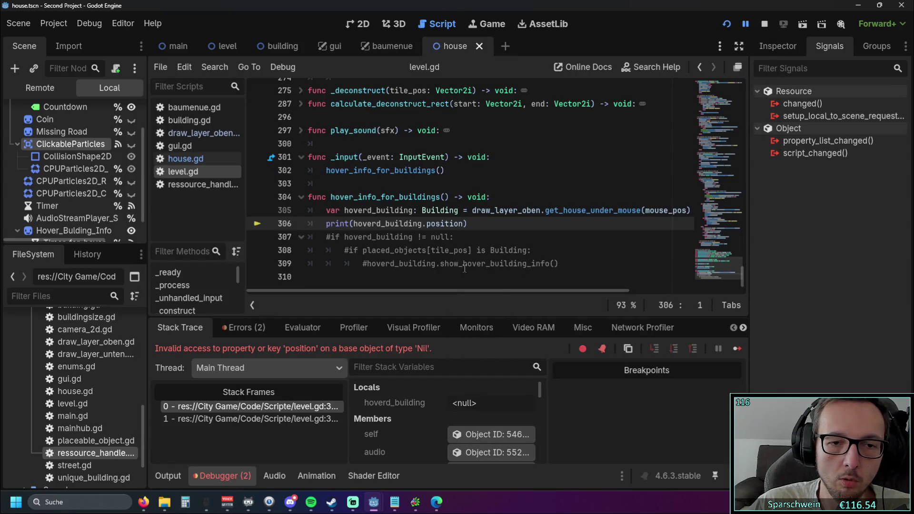
Replace position with object_size in the line 306 print and rerun, which fails on a Nil base.
double_click(460, 224)
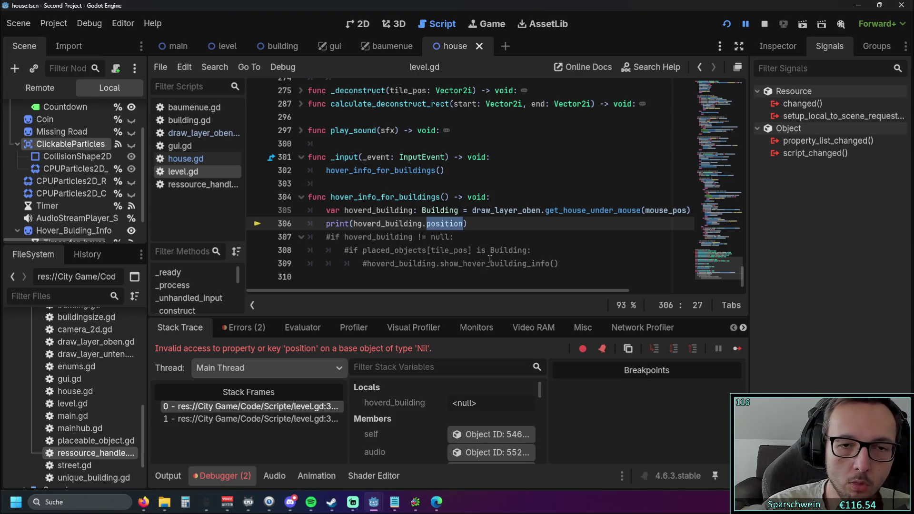
text(size)
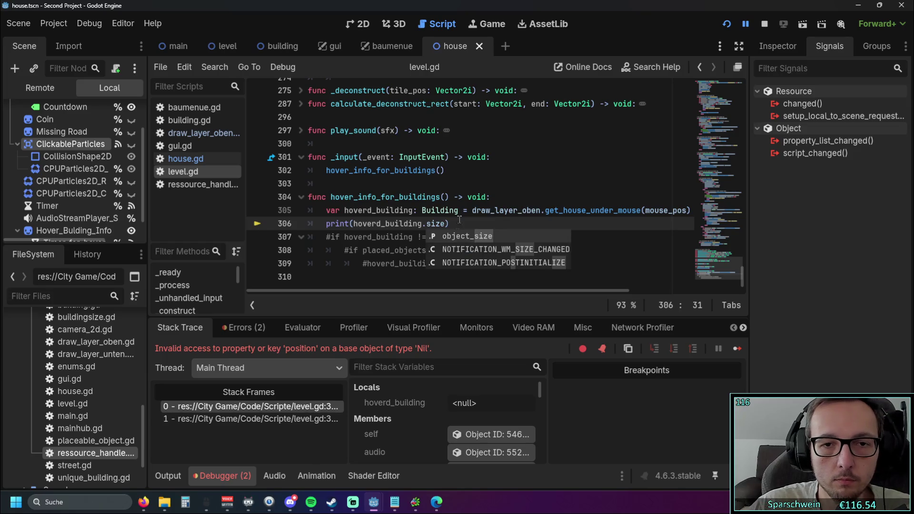
click(472, 235)
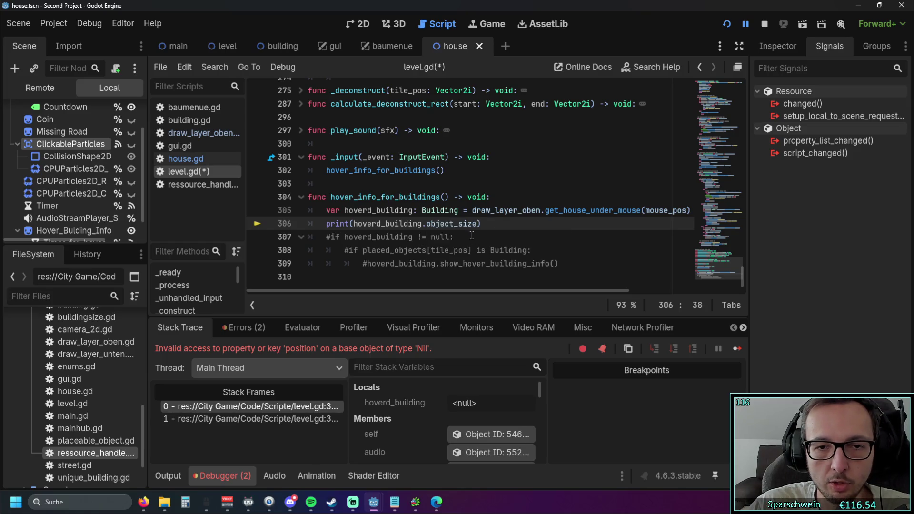
click(498, 196)
drag(477, 223, 425, 224)
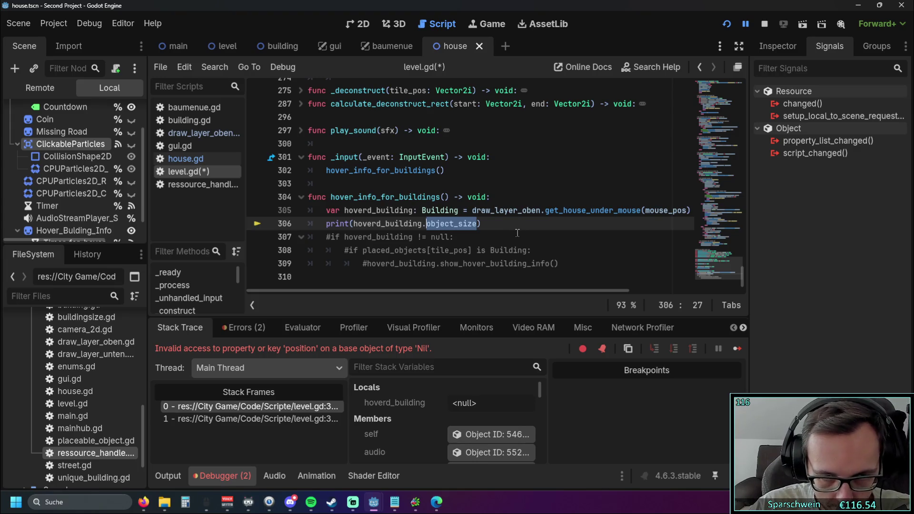
click(517, 233)
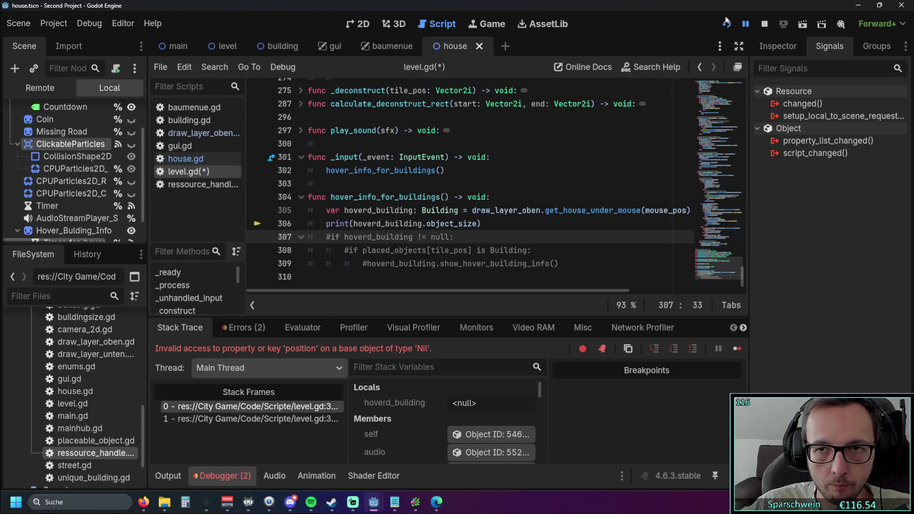
click(726, 25)
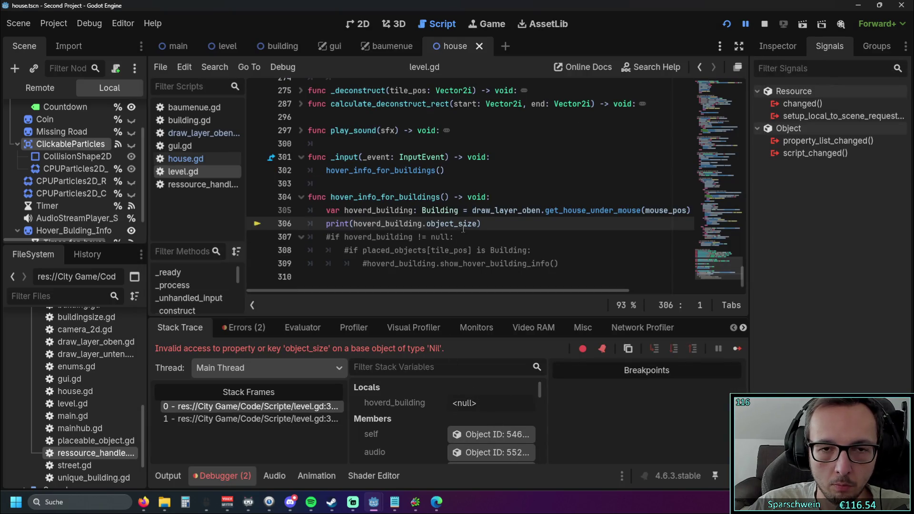
drag(479, 224, 426, 224)
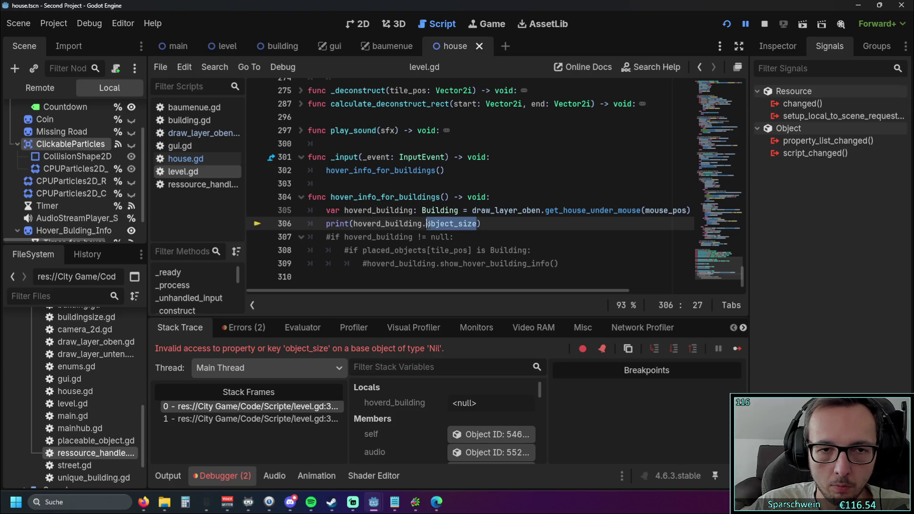
click(502, 226)
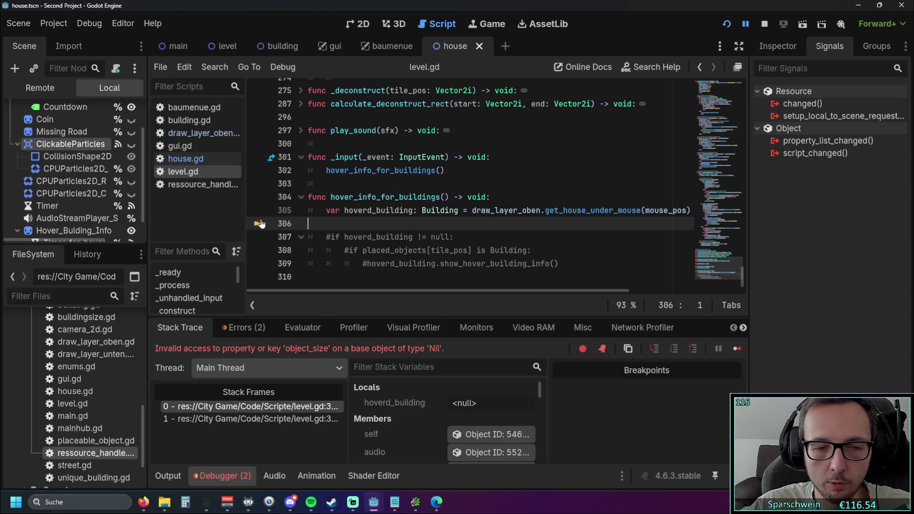
Uncomment the 'if hoverd_building' check on line 306, nest the object_size print inside it, and run.
key(ctrl+shift+k)
click(317, 223)
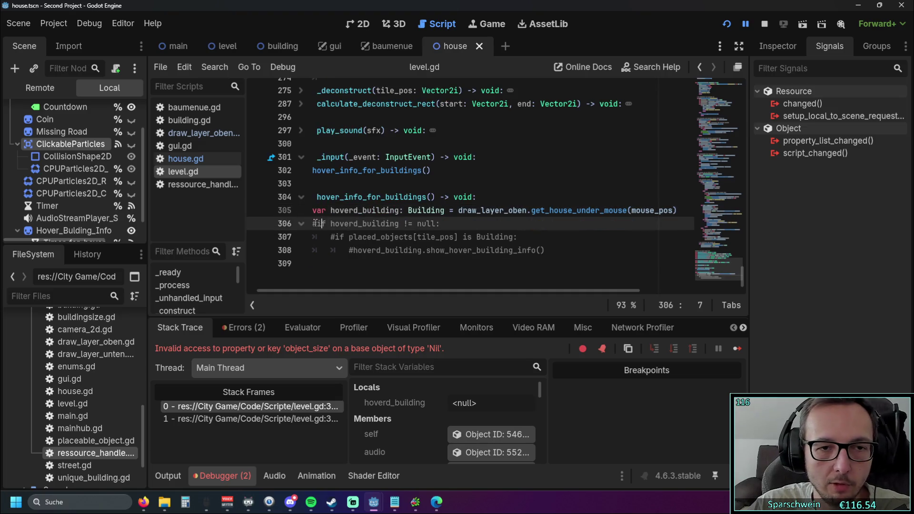
scroll(316, 228, up, 1)
key(BackSpace)
key(End)
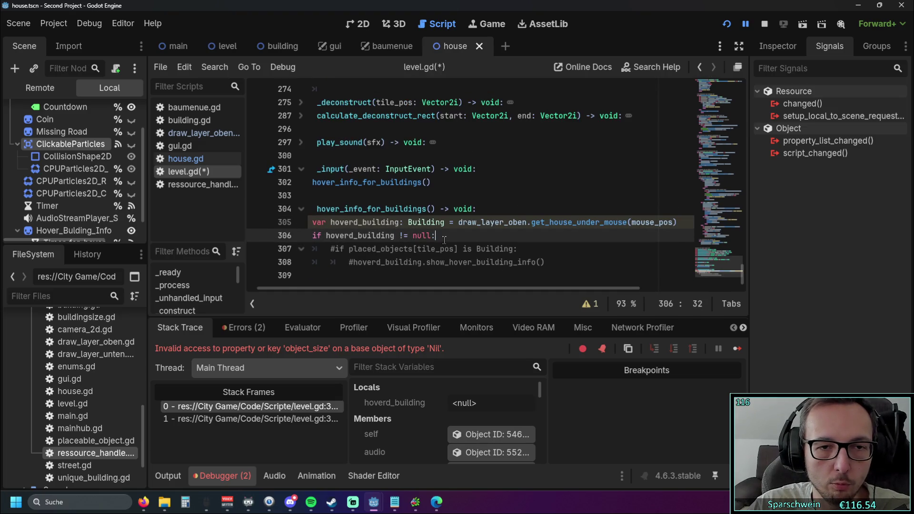
key(Return)
text(print(hoverd_building.object_size))
key(Home)
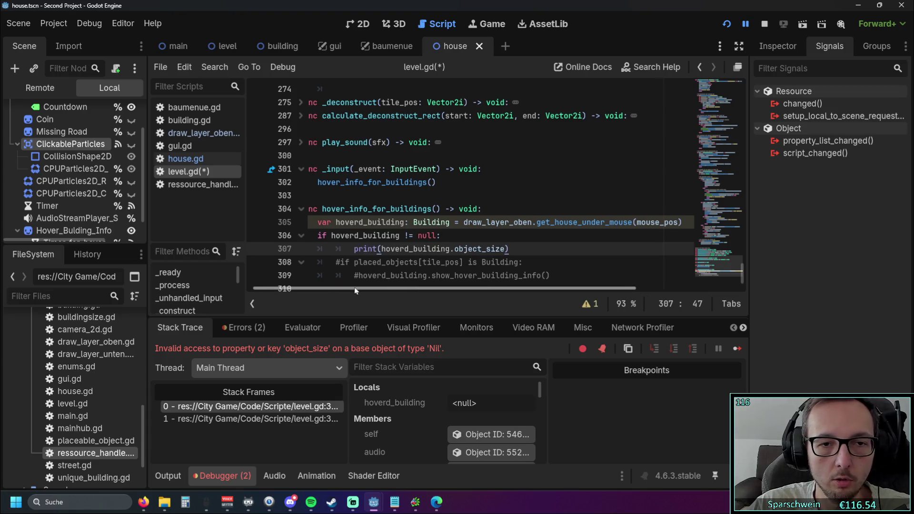
key(BackSpace)
click(726, 23)
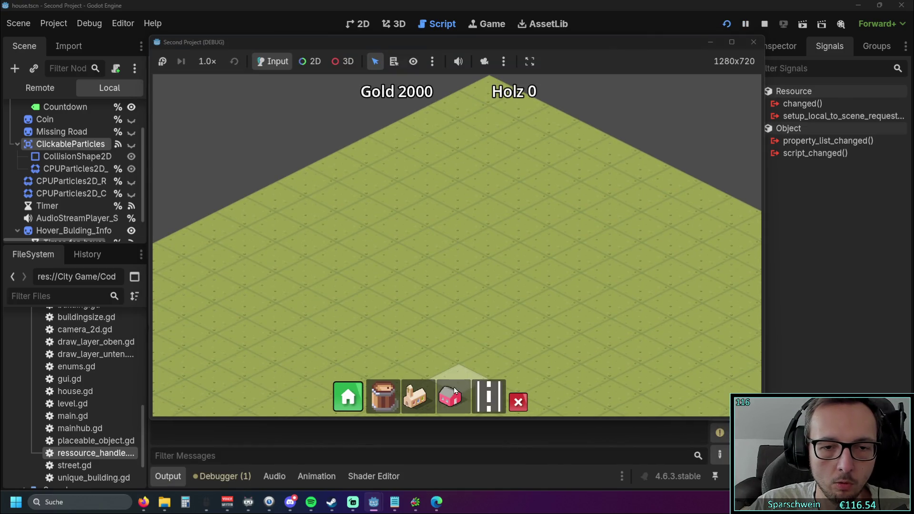
Place a pink house on the grid, confirm Output prints (1, 1) on hover, and close the game.
click(450, 397)
click(473, 250)
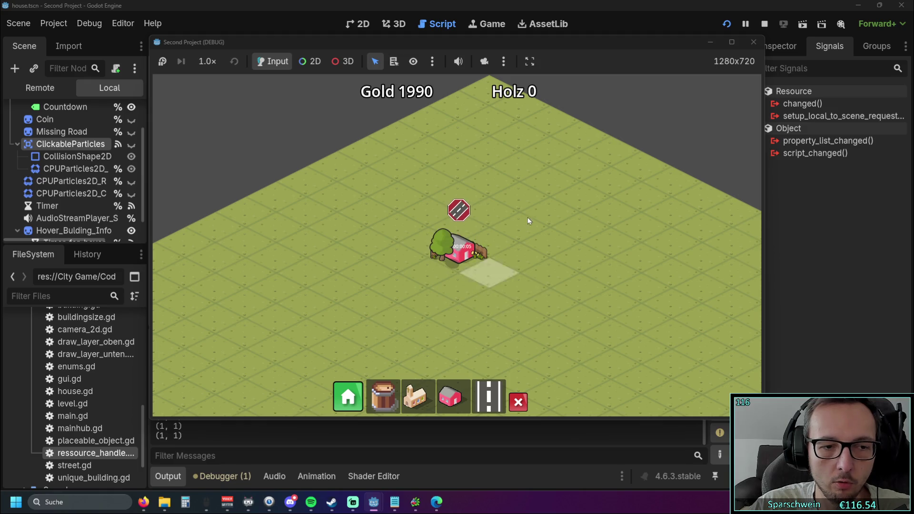
mouse_move(433, 43)
mouse_down()
mouse_move(659, 36)
mouse_move(886, 48)
mouse_up()
click(891, 33)
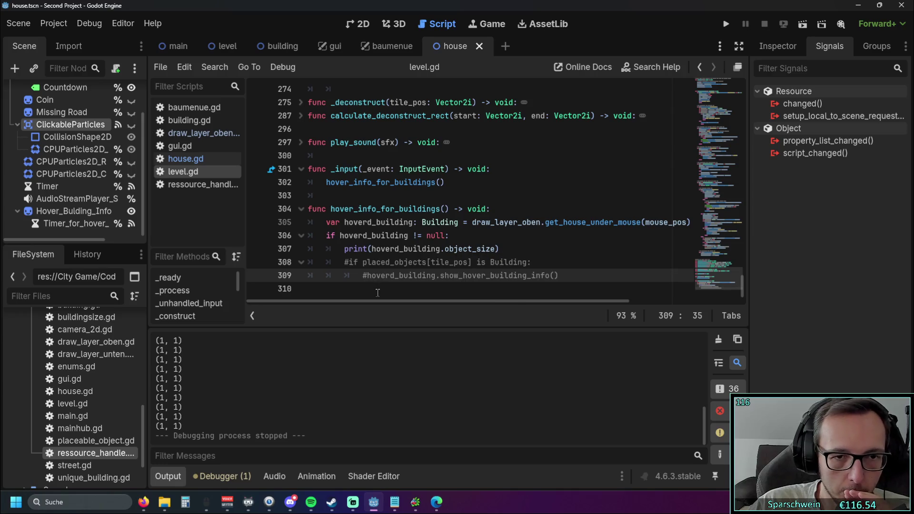
drag(325, 235, 418, 238)
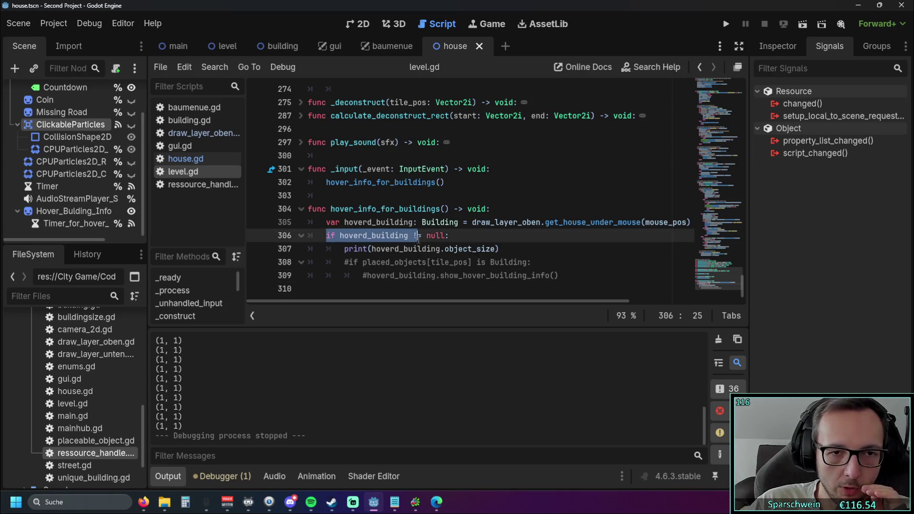
drag(357, 221, 721, 222)
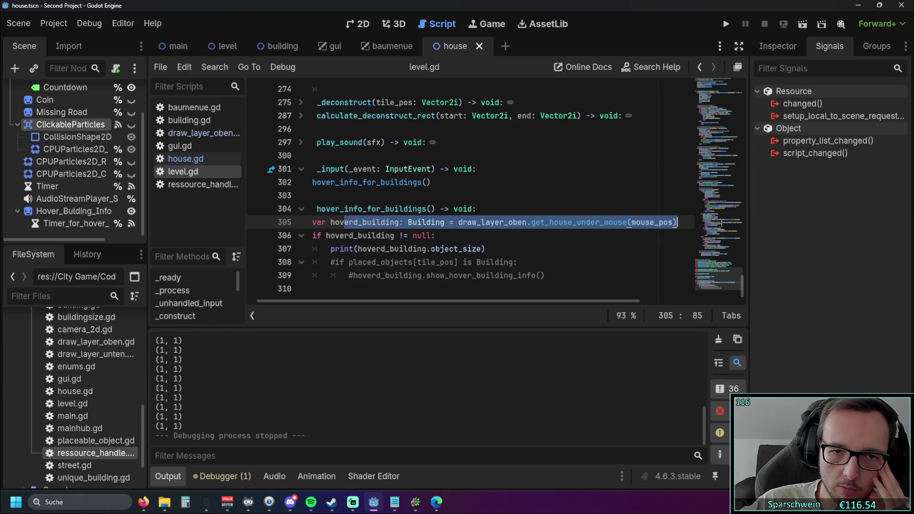
click(500, 224)
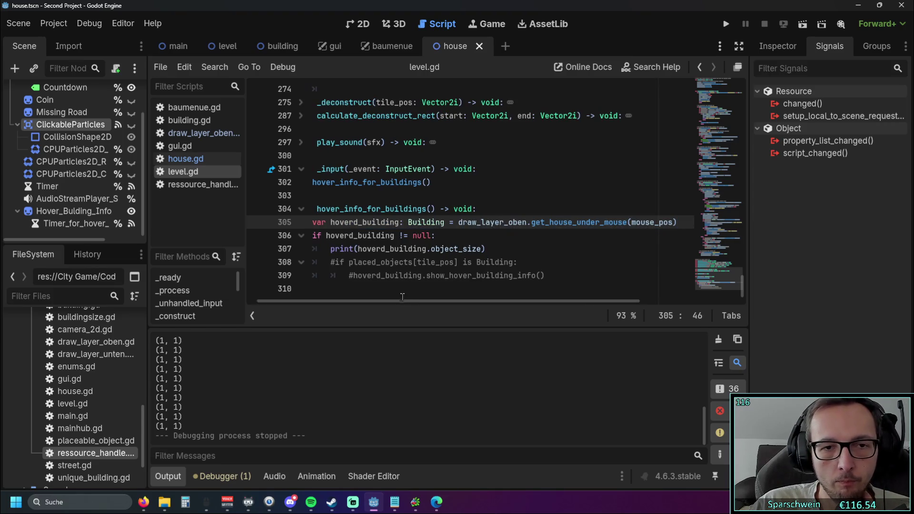
drag(395, 301, 383, 301)
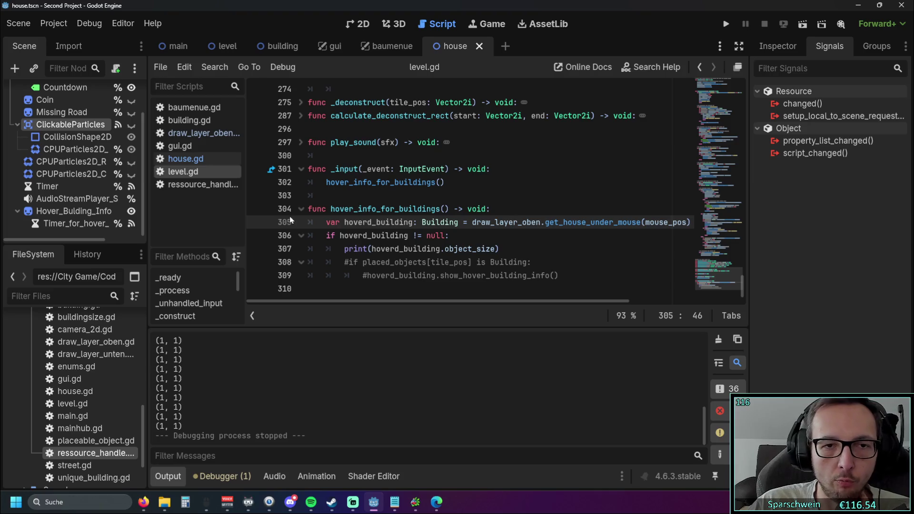
drag(307, 168, 456, 179)
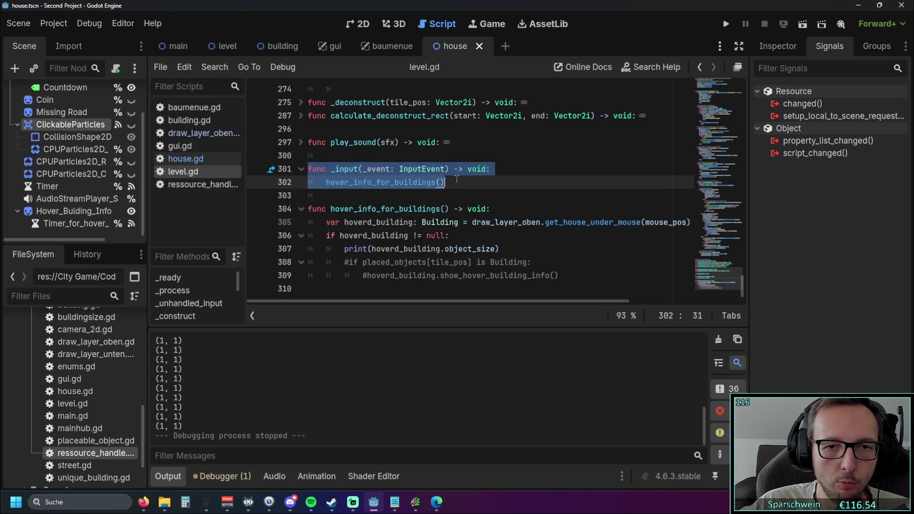
click(468, 193)
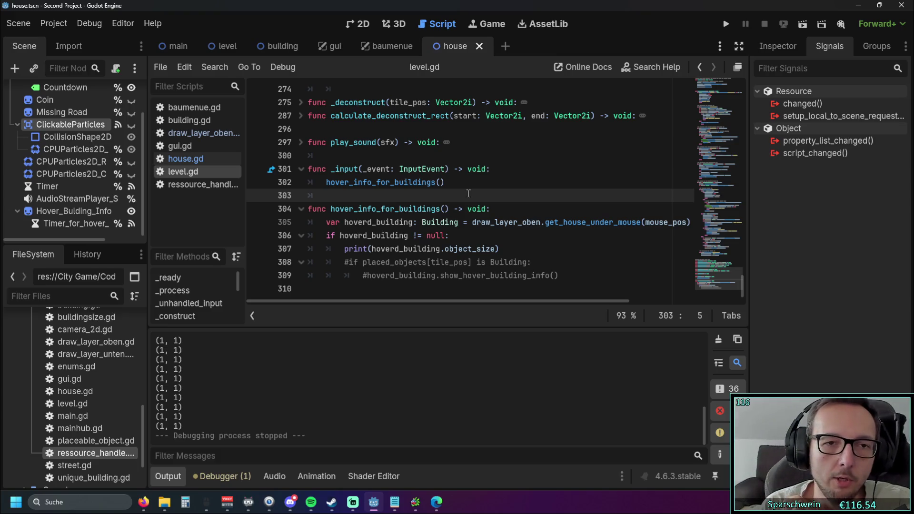
double_click(359, 170)
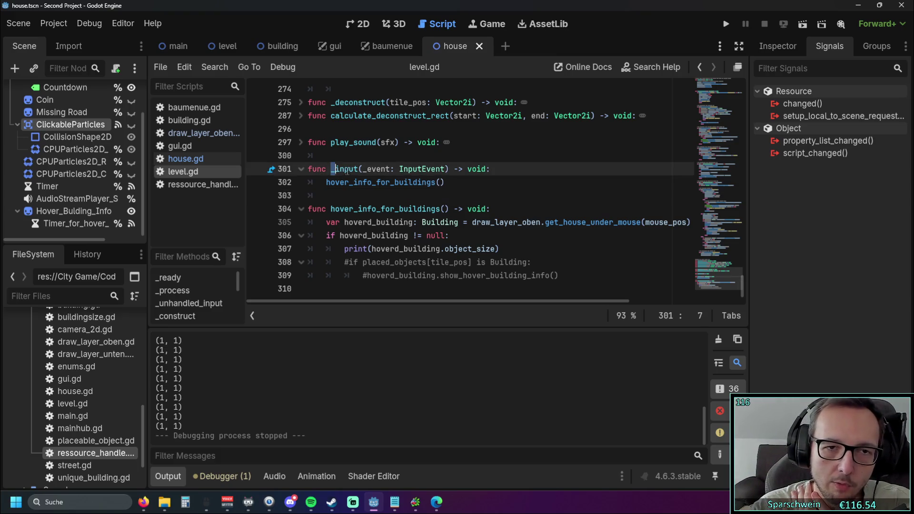
drag(445, 182, 326, 184)
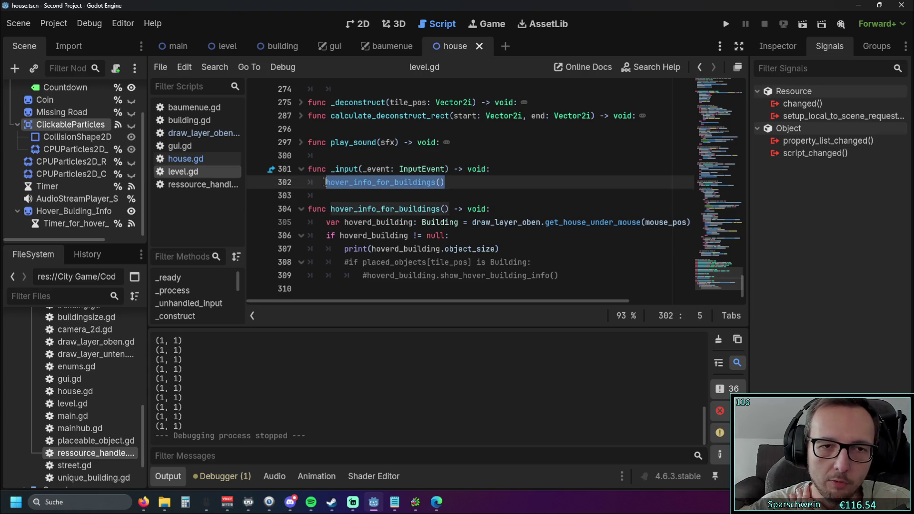
click(374, 196)
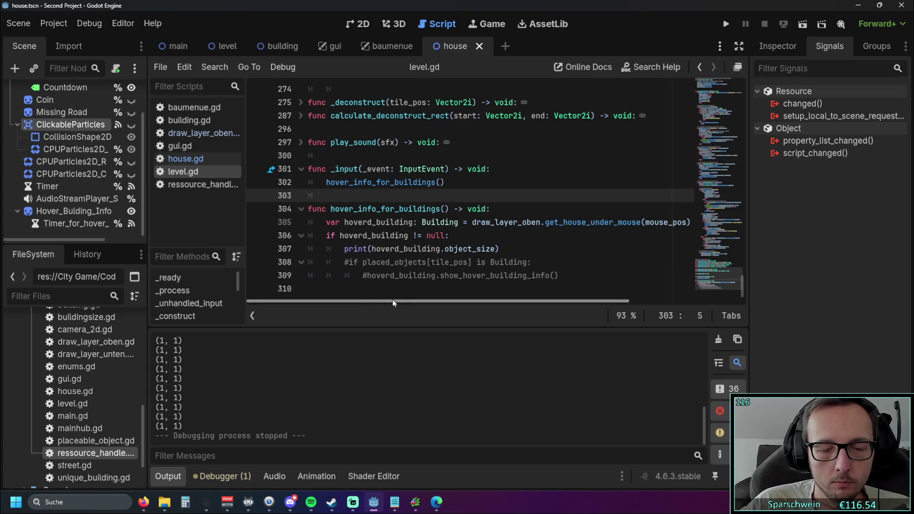
mouse_move(349, 166)
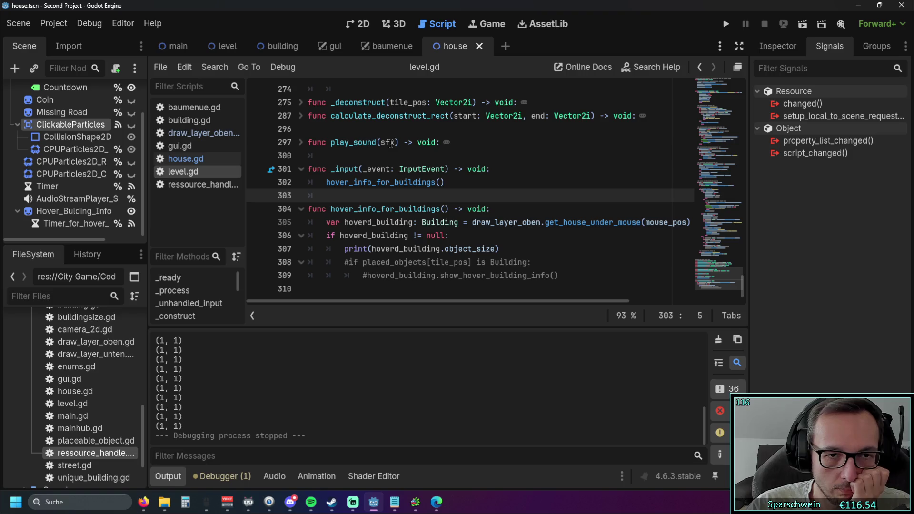
scroll(571, 228, up, 3)
scroll(666, 261, down, 3)
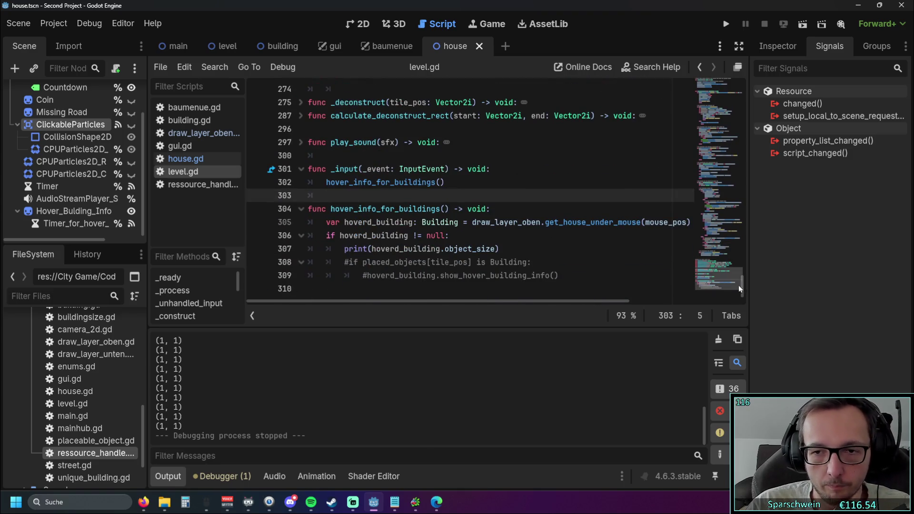
mouse_move(352, 167)
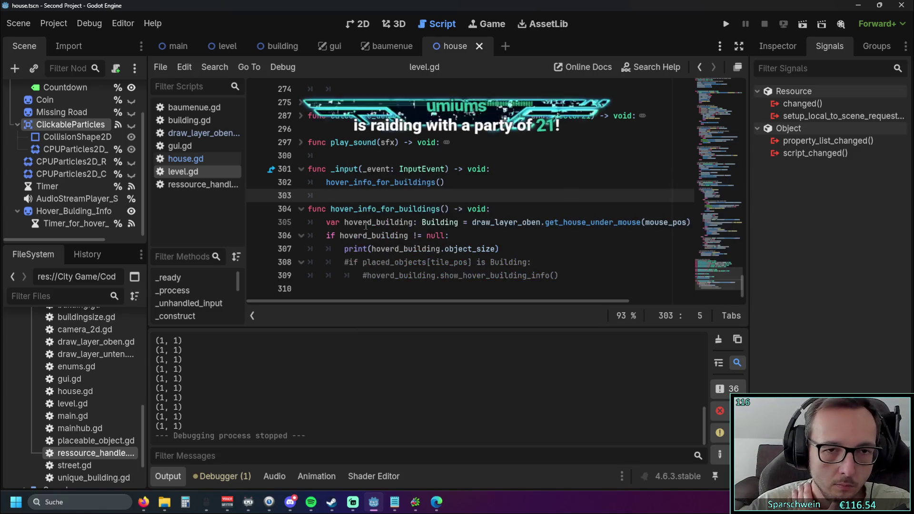
click(541, 278)
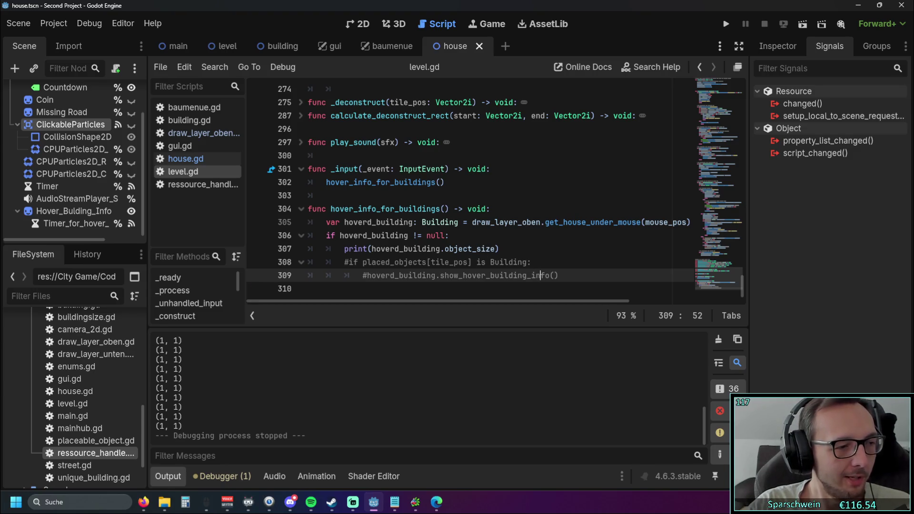
key(alt+Tab)
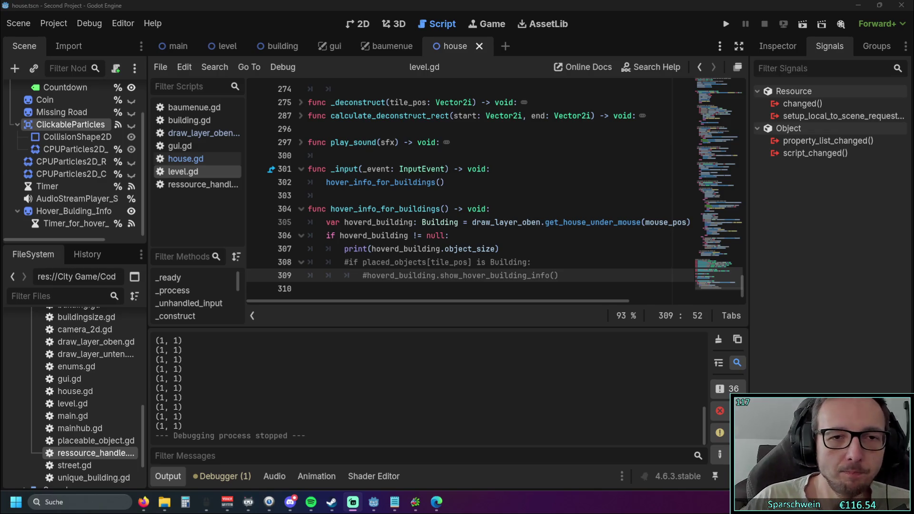
click(728, 25)
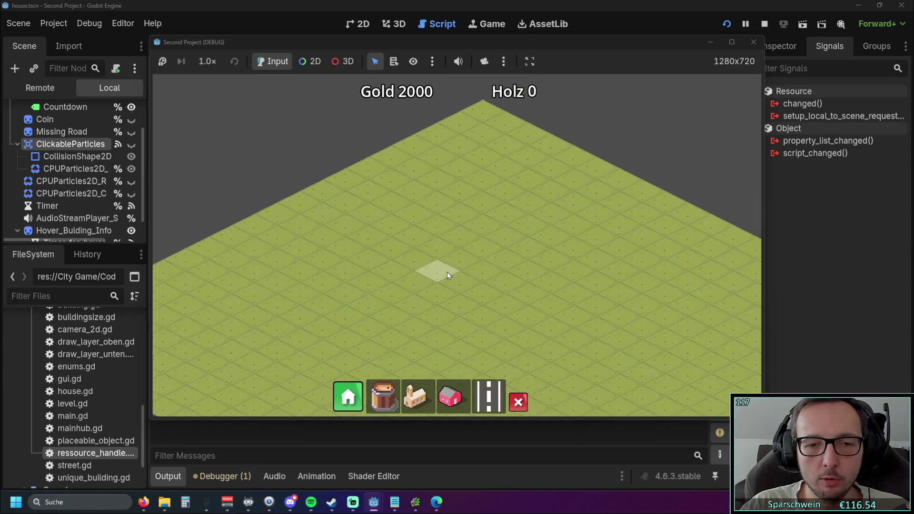
Build a diagonal row of six houses, a road in front of them, and a church at its lower end.
click(438, 408)
drag(388, 257, 504, 208)
scroll(475, 261, up, 2)
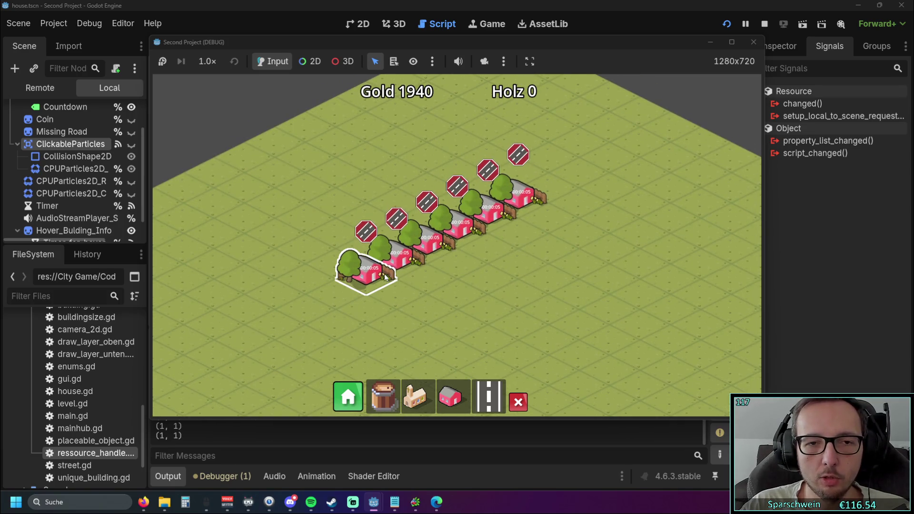
click(488, 396)
drag(295, 341, 550, 208)
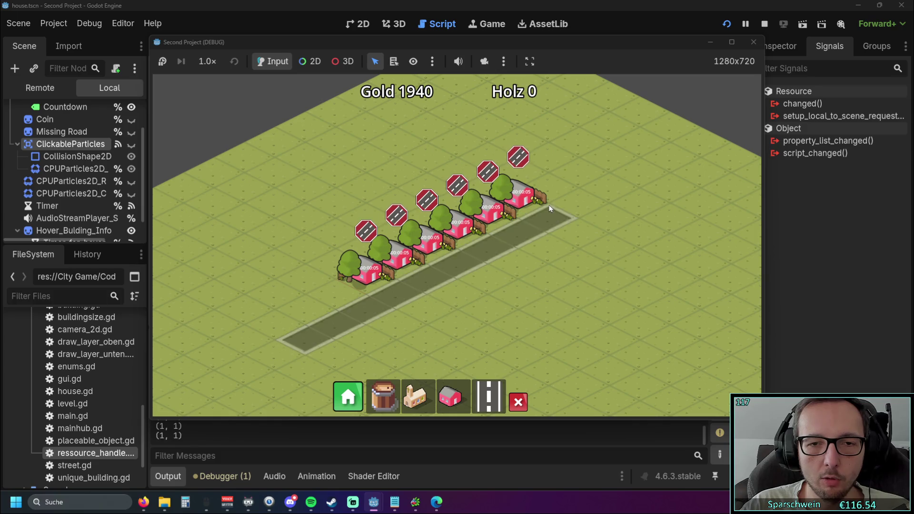
click(418, 396)
click(373, 345)
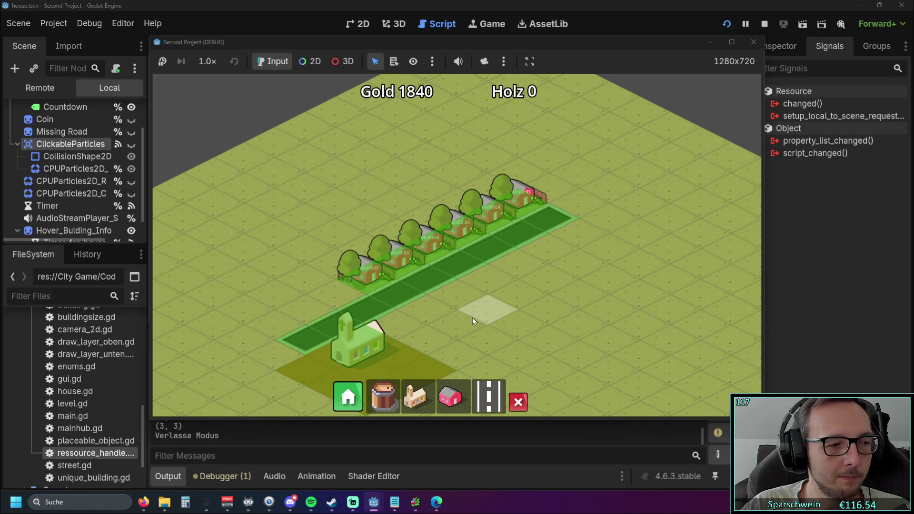
drag(469, 315, 483, 298)
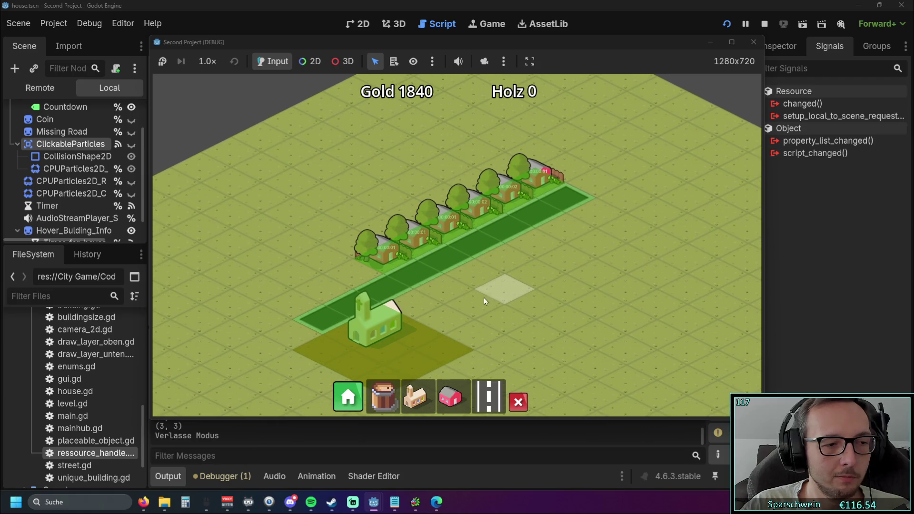
Collect the coins above all six houses until Gold reaches 1930, then close the game.
mouse_move(393, 258)
mouse_down()
mouse_move(515, 188)
mouse_move(570, 245)
mouse_up()
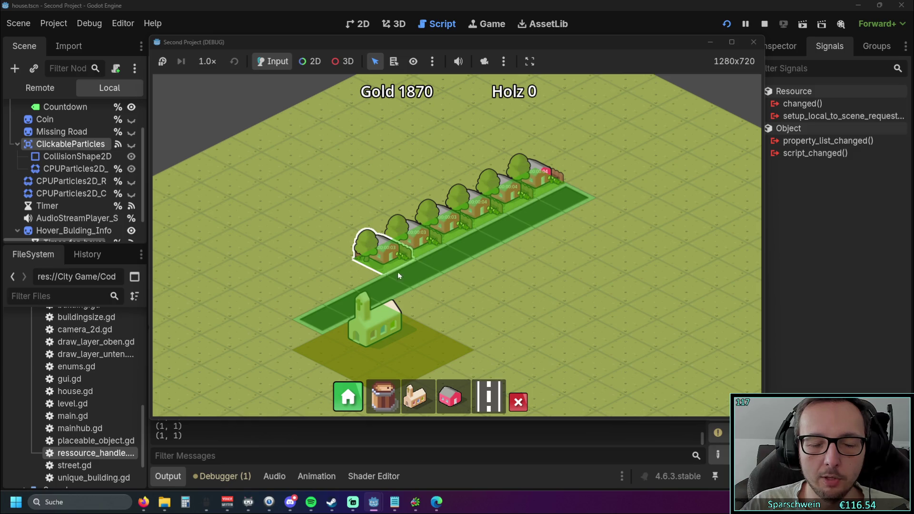
drag(442, 280, 452, 285)
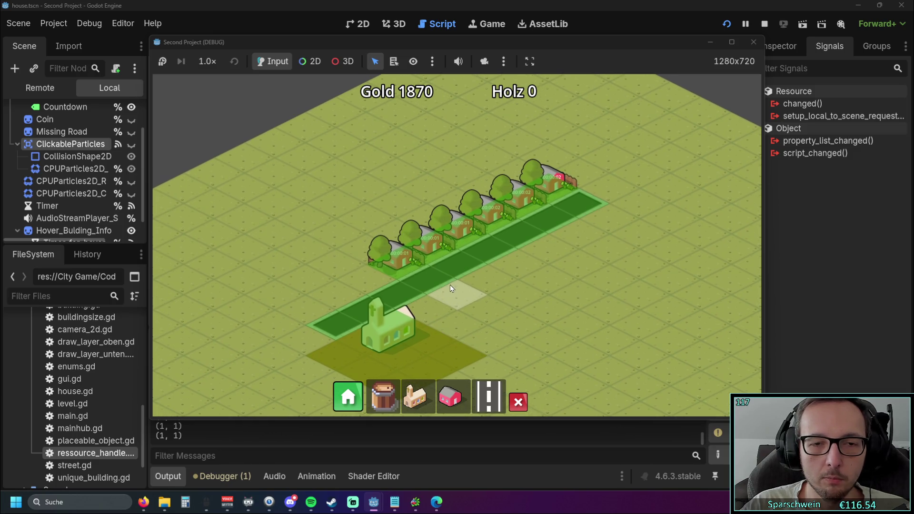
click(398, 261)
mouse_move(399, 258)
mouse_down()
mouse_move(518, 202)
mouse_move(557, 204)
mouse_up()
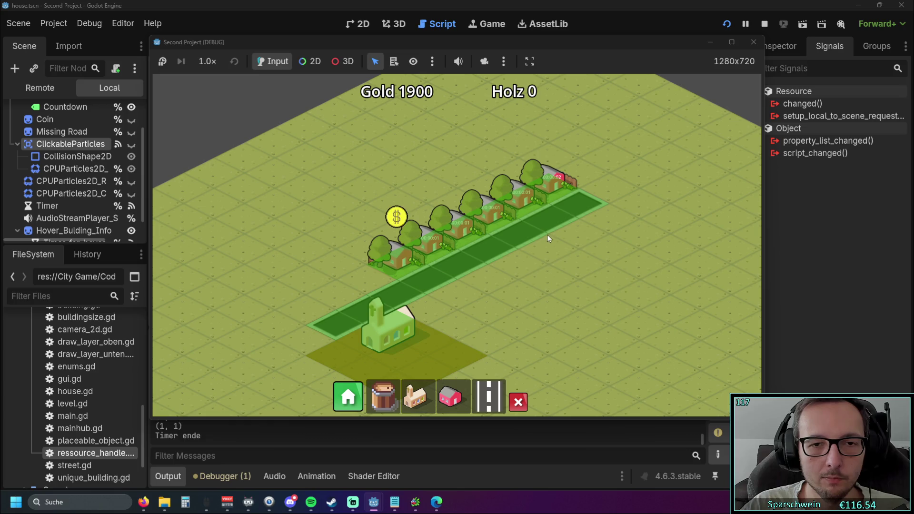
click(396, 215)
click(426, 201)
drag(425, 205, 548, 142)
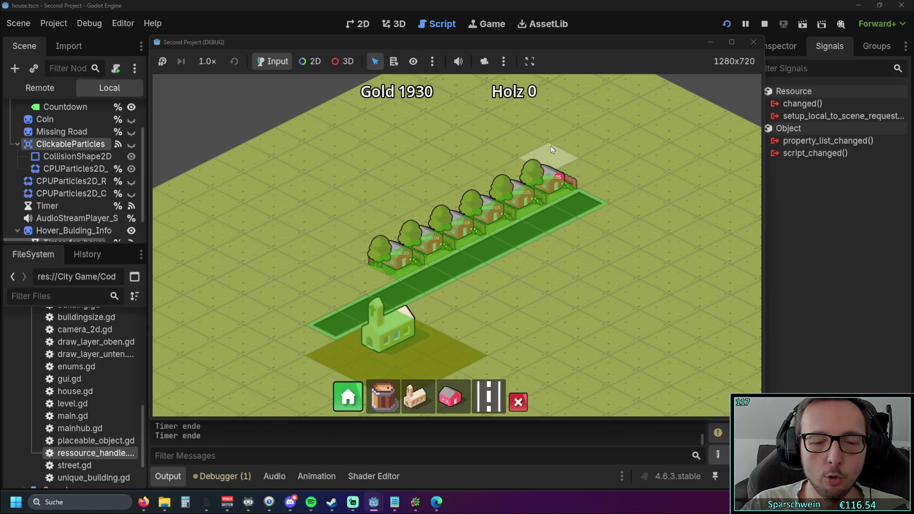
click(753, 42)
Check the Debugger and Output panels for errors and switch to the house.gd script.
click(241, 477)
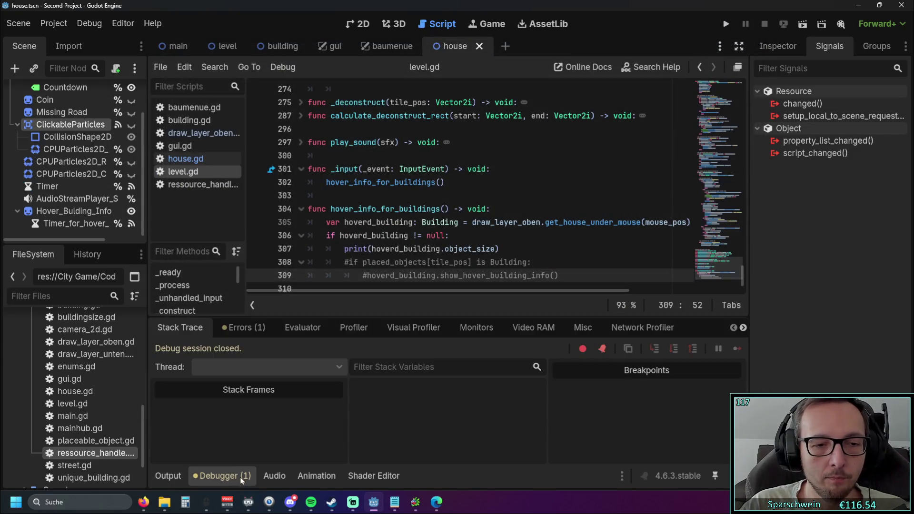
click(171, 478)
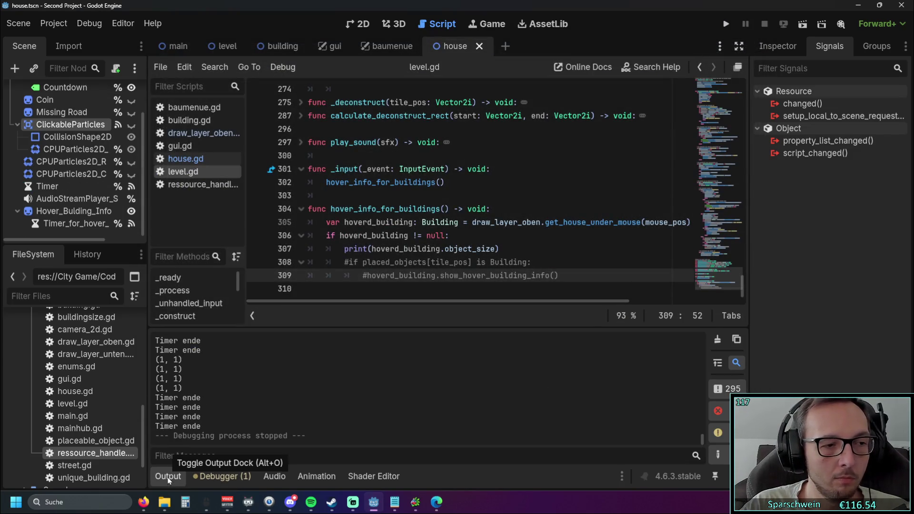
mouse_move(416, 502)
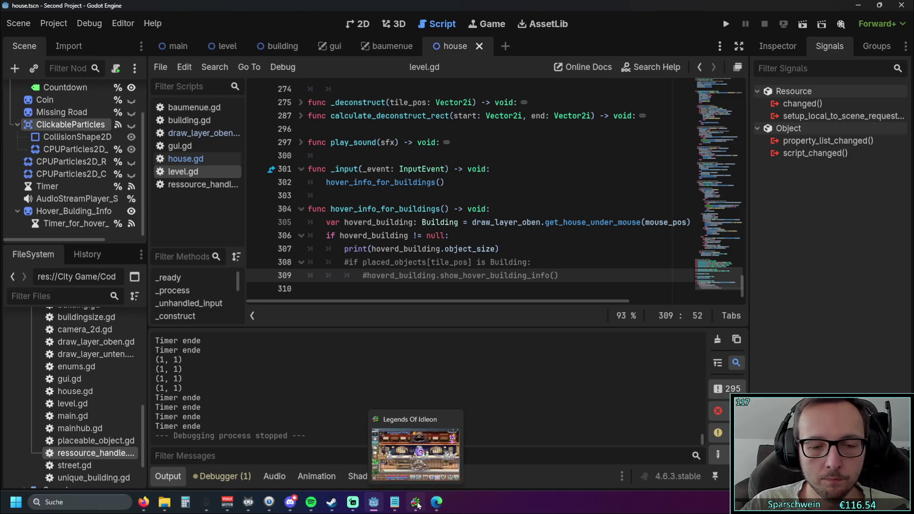
click(185, 158)
Review show_hover_building_info and its hover-delay timeout handler in house.gd, then rerun the project.
scroll(382, 249, down, 4)
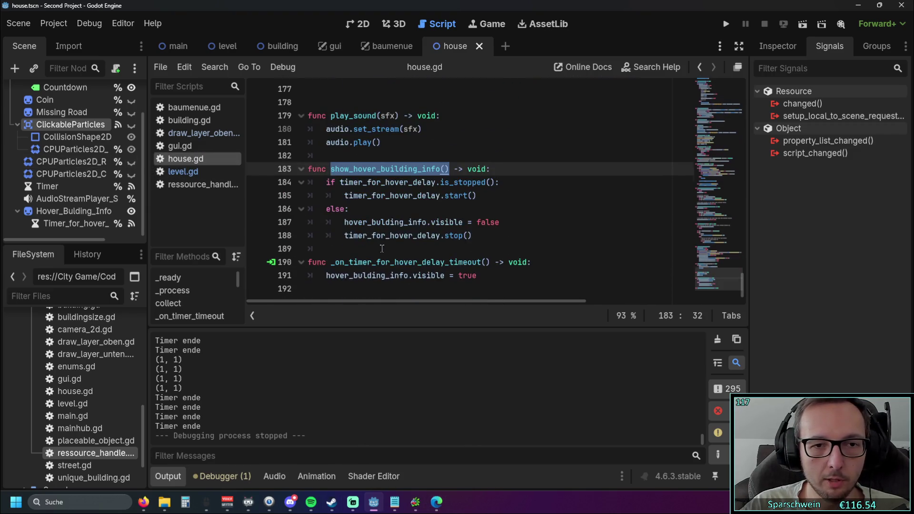
click(448, 236)
click(449, 254)
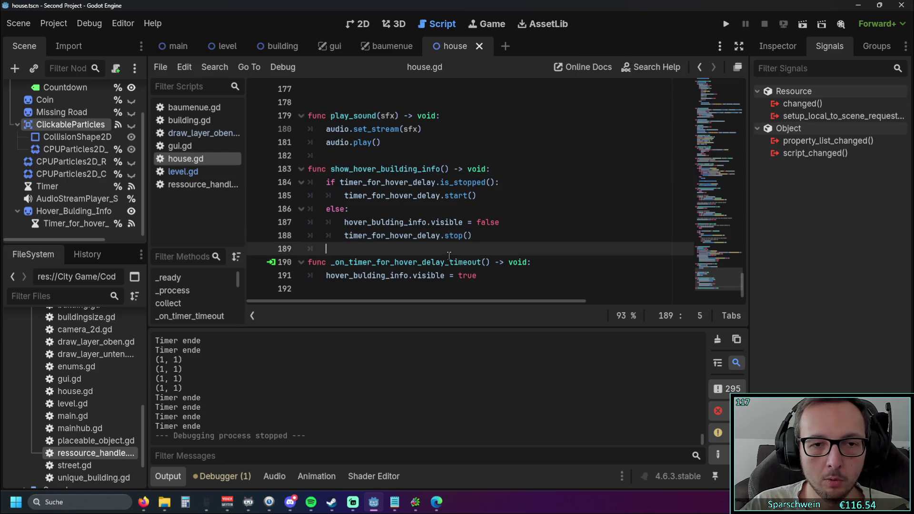
mouse_move(742, 284)
mouse_down()
mouse_move(751, 126)
mouse_move(743, 293)
mouse_up()
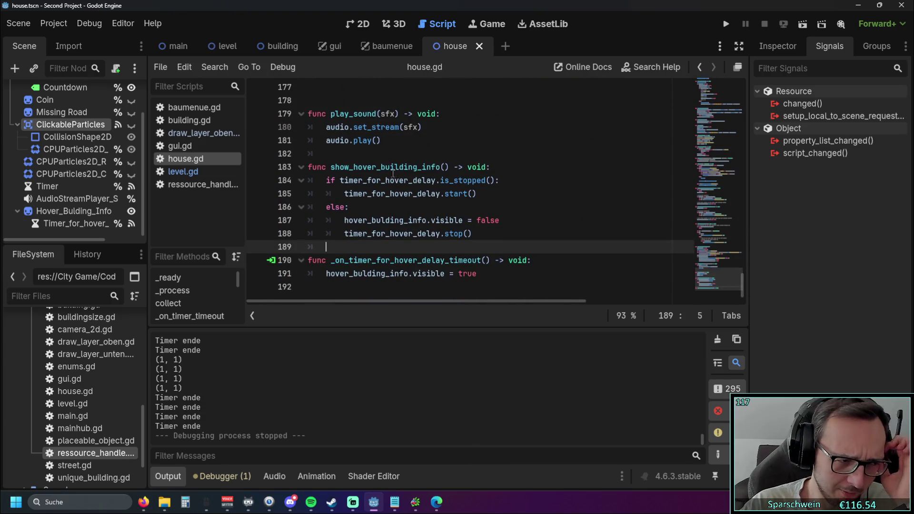
mouse_move(386, 187)
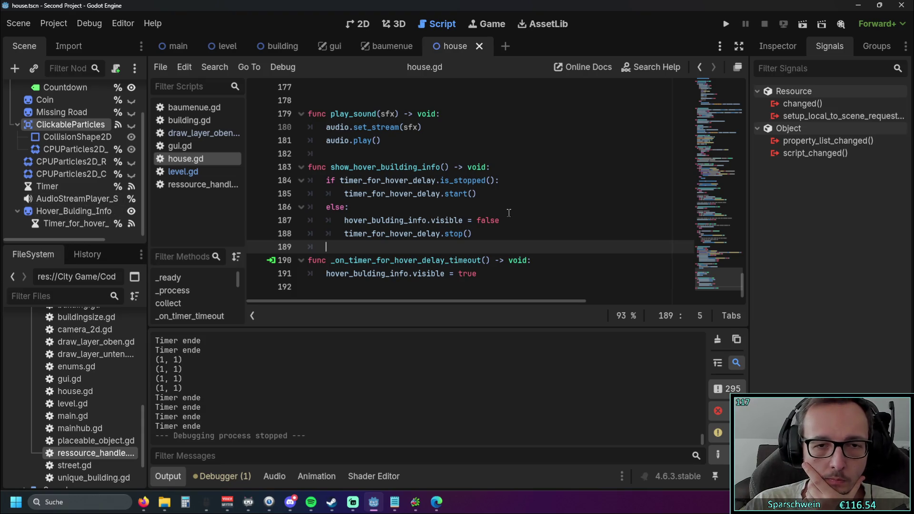
scroll(523, 199, up, 2)
scroll(595, 142, down, 2)
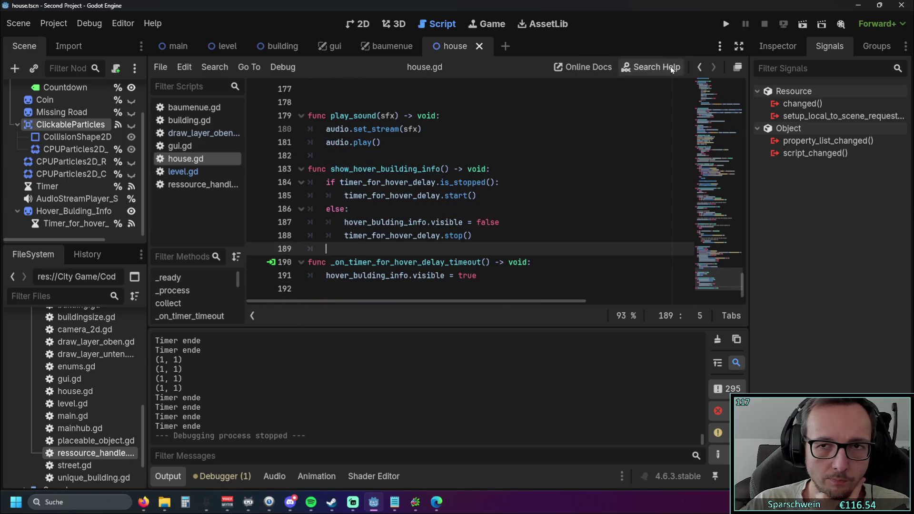
click(726, 24)
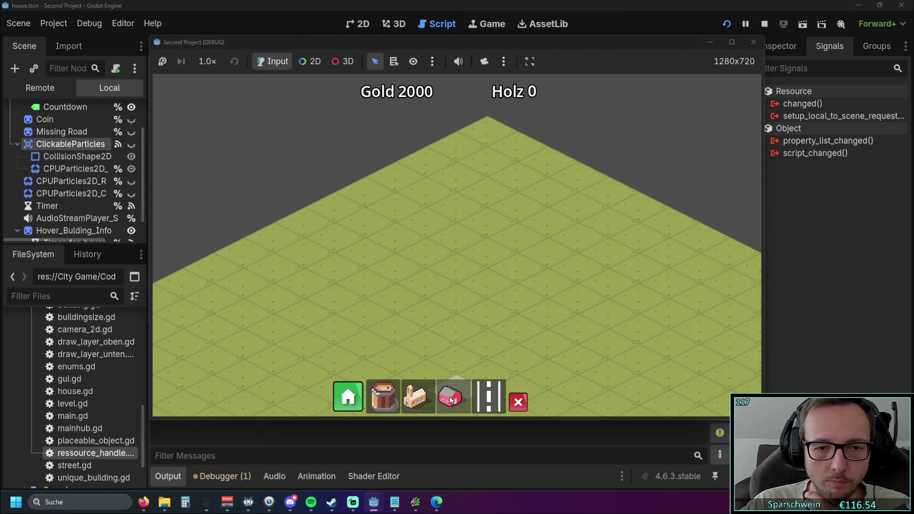
Close the game and return to level.gd's hover_info_for_buildings code, hiding the output log for more room.
click(754, 42)
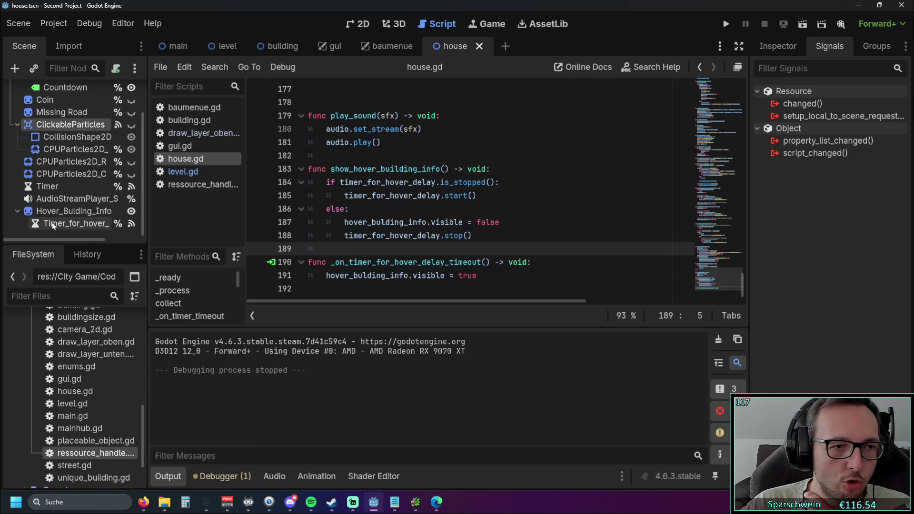
click(183, 171)
scroll(428, 200, up, 3)
scroll(466, 208, up, 10)
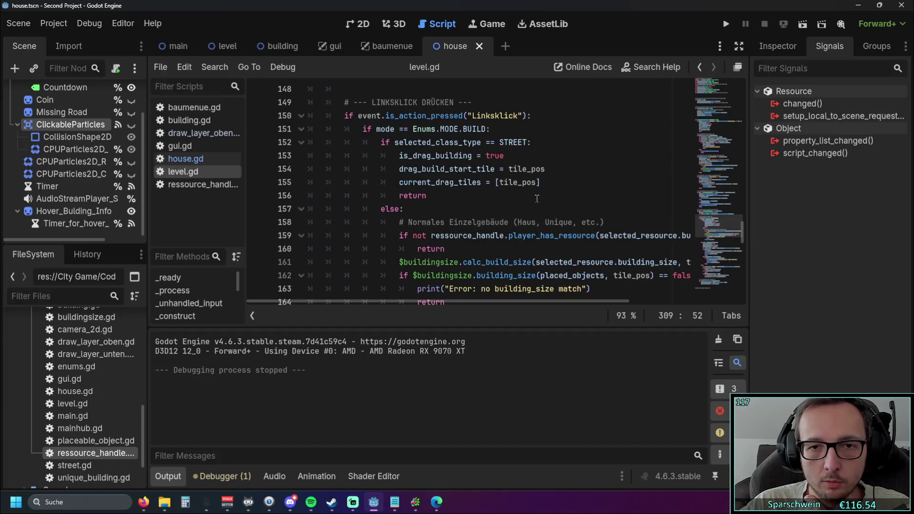
scroll(536, 198, down, 20)
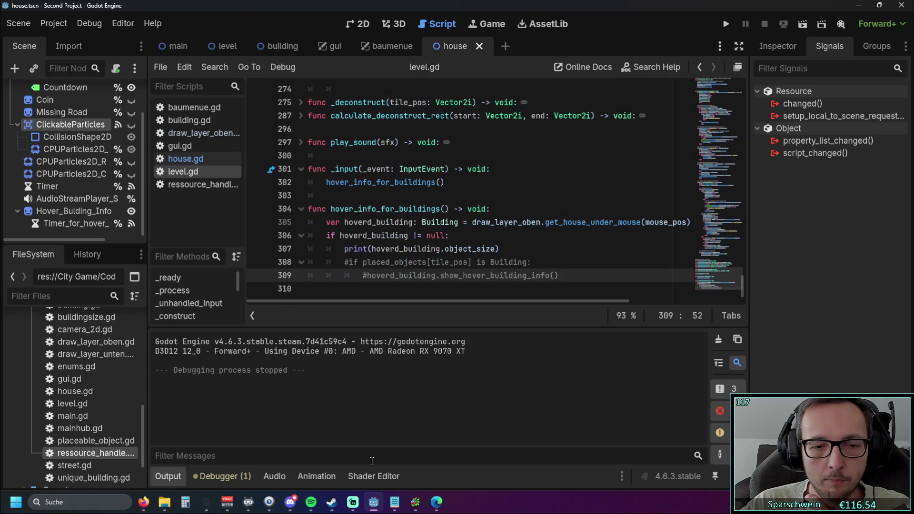
click(169, 477)
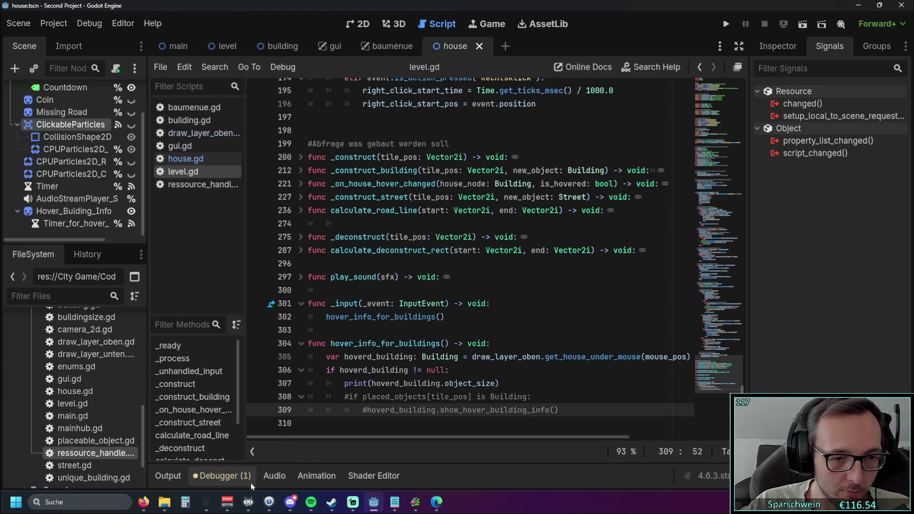
Run the game, place a church, lay a diagonal road and drag four houses along it.
click(726, 24)
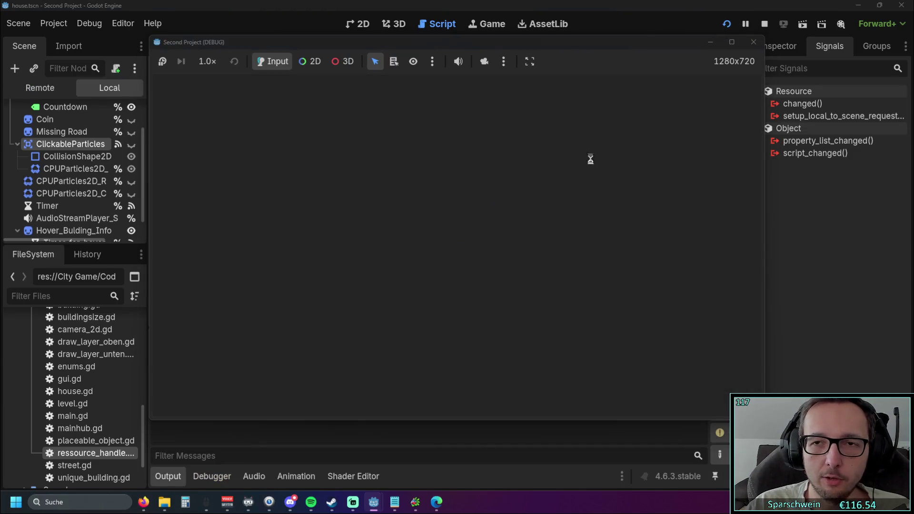
scroll(464, 264, up, 3)
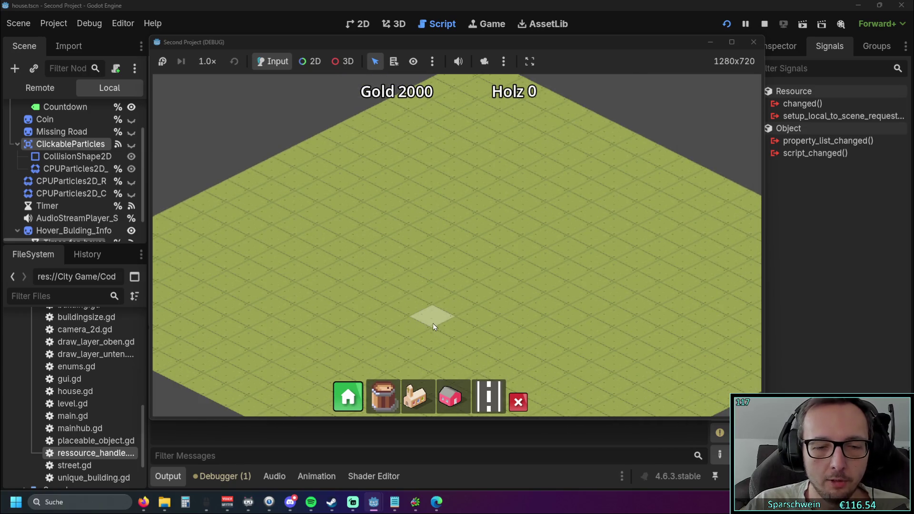
drag(444, 327, 453, 326)
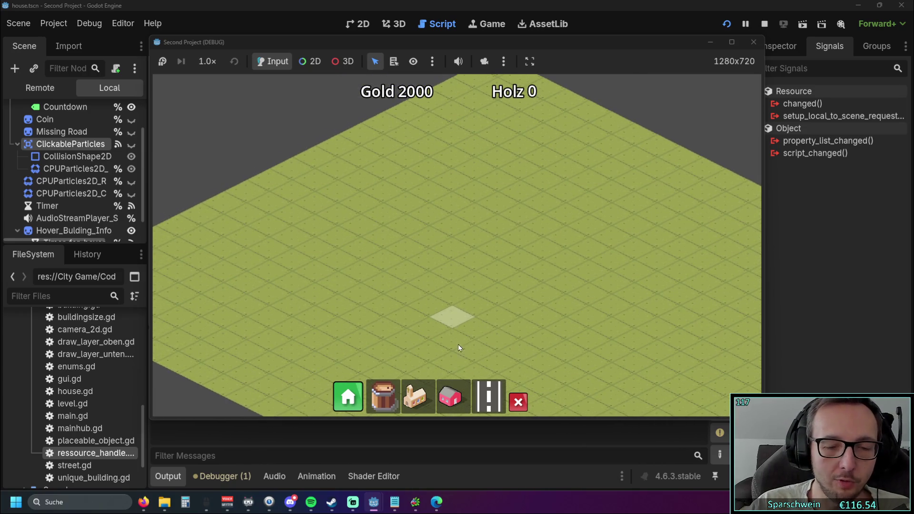
click(417, 396)
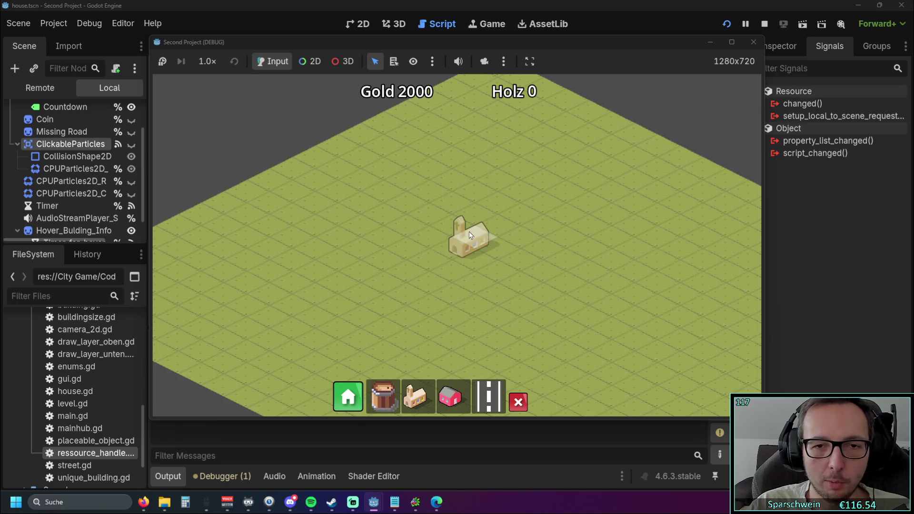
click(469, 231)
drag(312, 307, 524, 192)
click(450, 396)
mouse_move(310, 277)
mouse_down()
mouse_move(338, 269)
mouse_move(358, 283)
mouse_up()
Collect the coins above the four houses, then close the game window.
scroll(371, 279, up, 3)
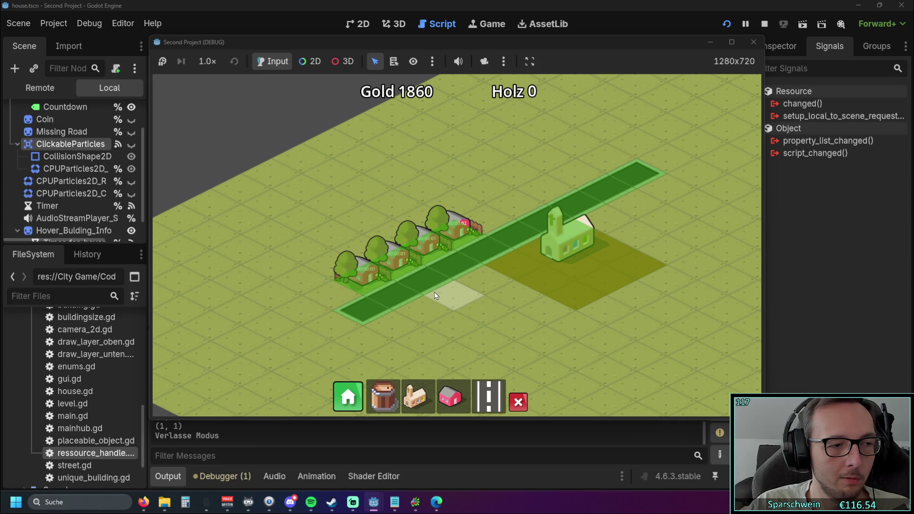
click(362, 267)
click(393, 252)
click(424, 247)
click(453, 230)
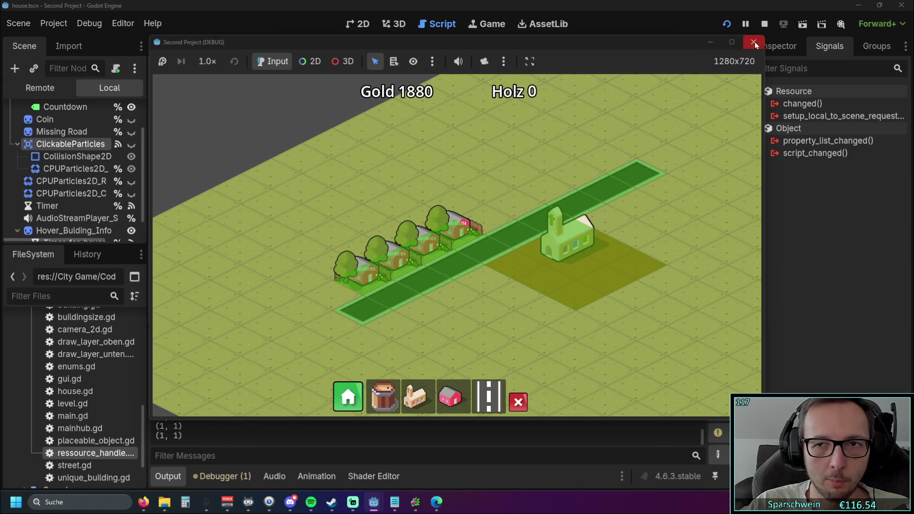
click(753, 42)
Widen the Scene dock and unhide both CPUParticles2D nodes, ClickableParticles, Coin and Missing Road.
click(798, 51)
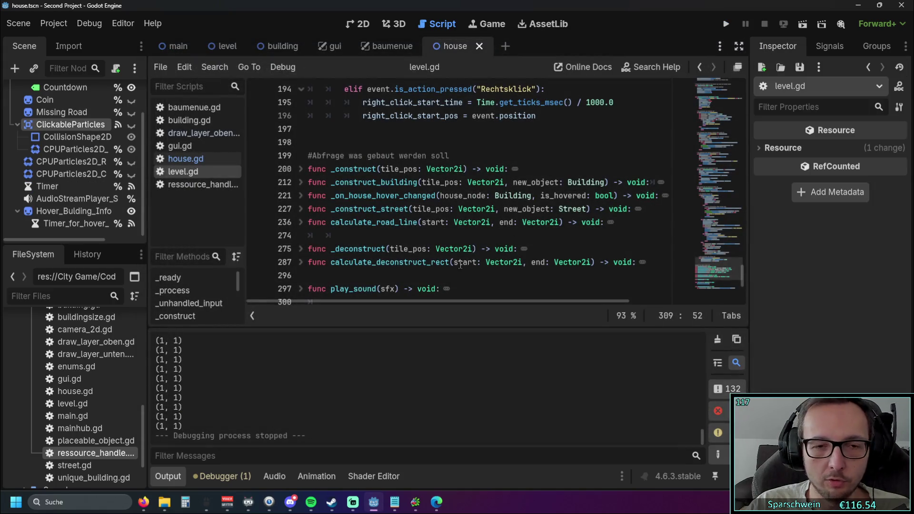
scroll(509, 257, up, 8)
scroll(509, 257, up, 15)
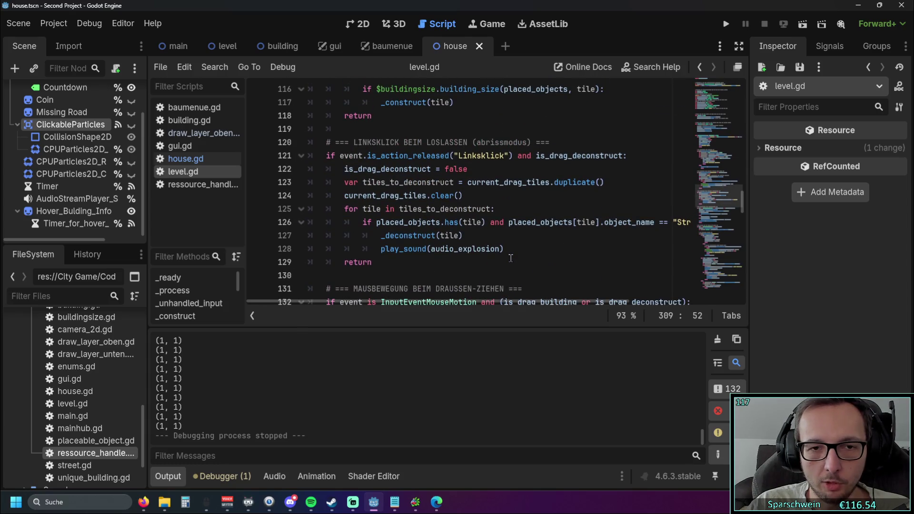
scroll(510, 258, up, 4)
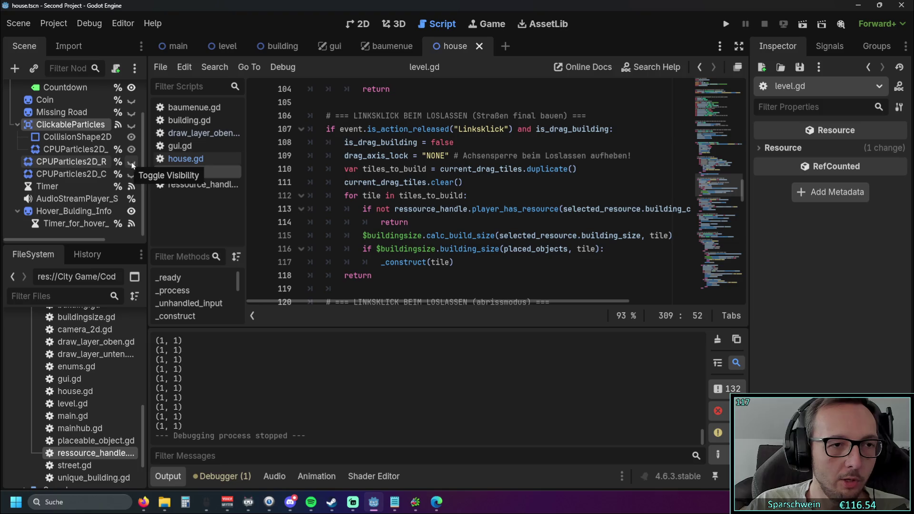
drag(148, 165, 228, 165)
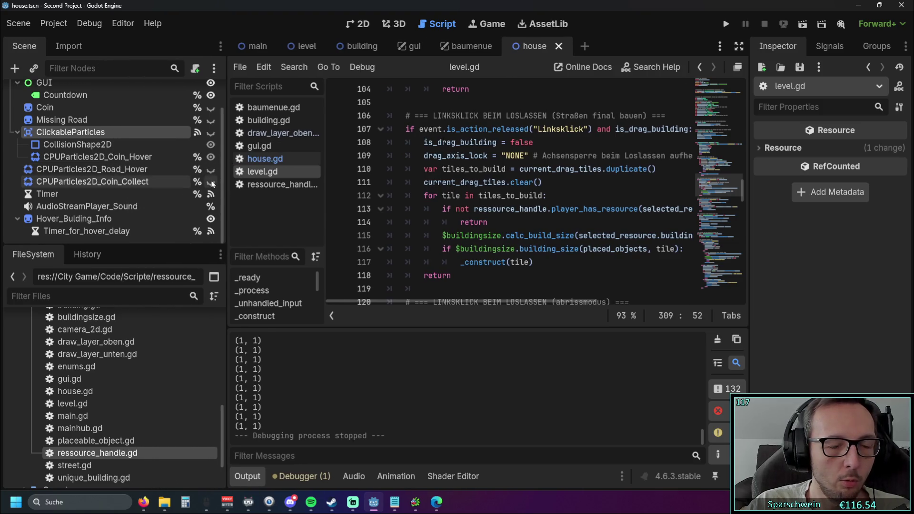
click(210, 181)
click(211, 170)
scroll(210, 177, up, 1)
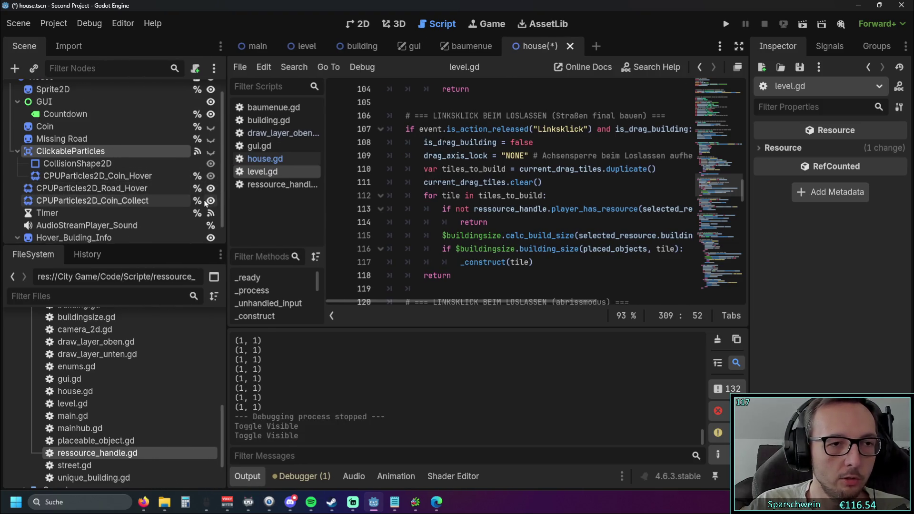
click(211, 152)
click(210, 139)
click(211, 126)
scroll(205, 161, up, 1)
scroll(202, 171, down, 2)
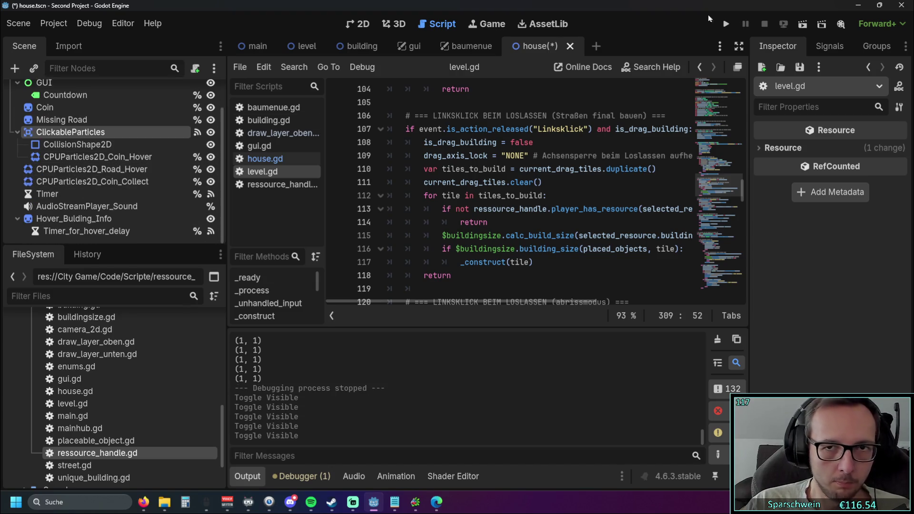
Relaunch the game and lay a road diagonally across the map.
click(725, 24)
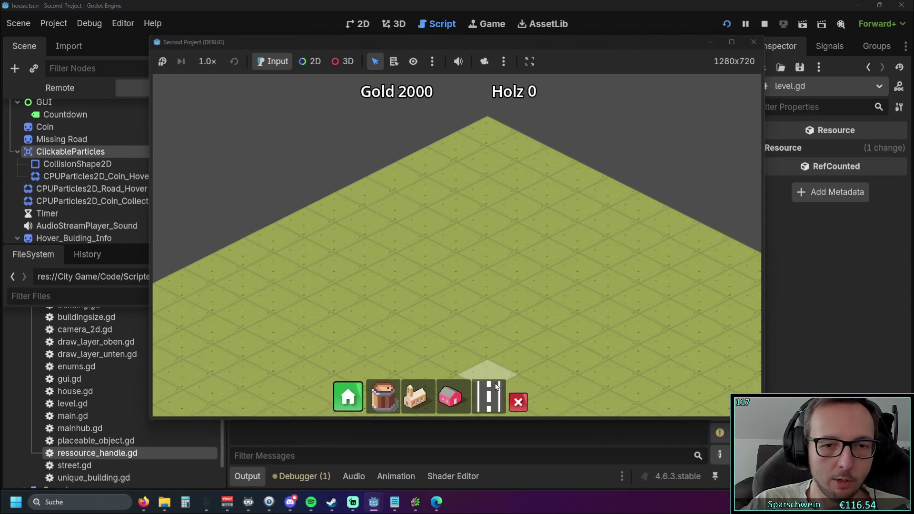
click(488, 396)
drag(360, 347, 525, 247)
Place three houses above the road and a church below it, then collect the houses' coins.
click(450, 397)
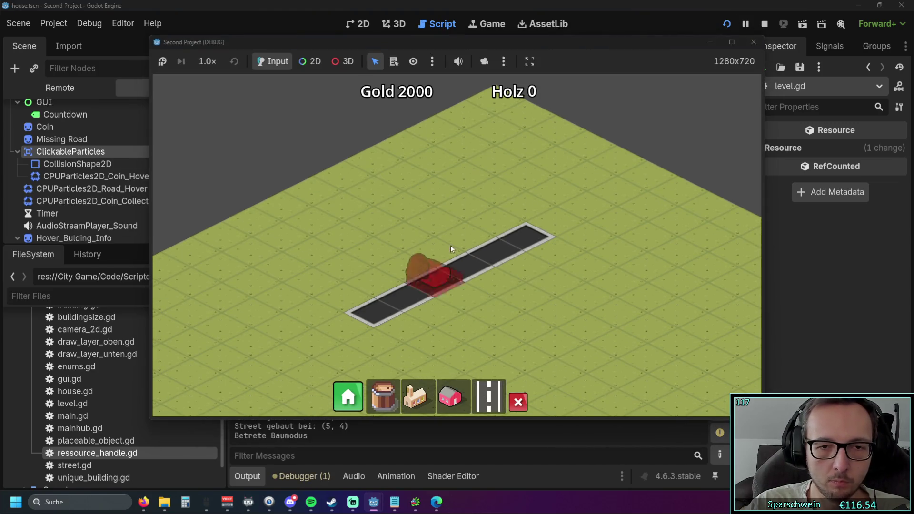
click(459, 238)
click(428, 255)
click(398, 271)
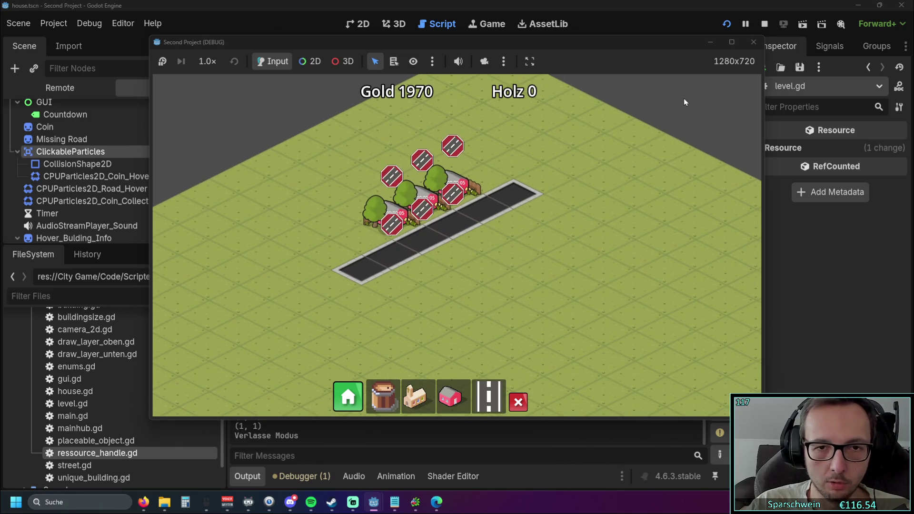
click(414, 396)
click(412, 278)
right_click(477, 318)
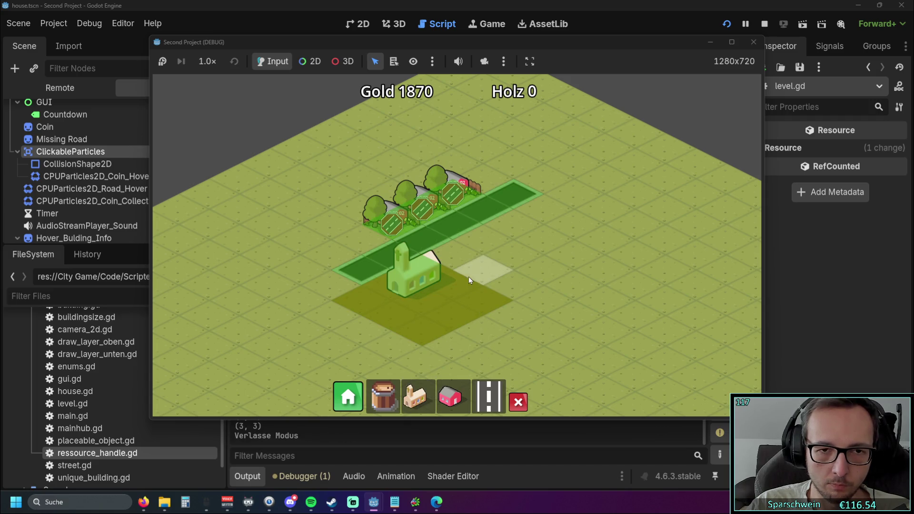
click(408, 199)
click(443, 190)
Stop the game and select the Missing Road node in the house scene tree.
key(F8)
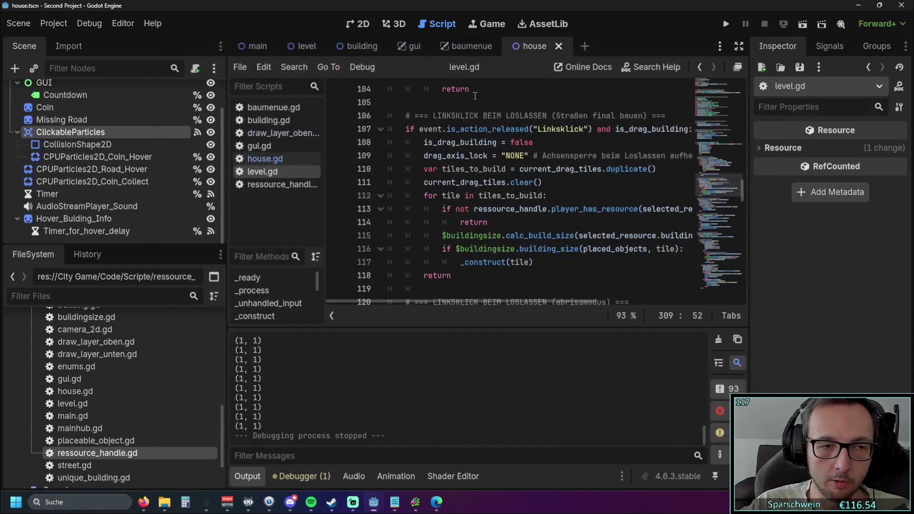
scroll(146, 175, up, 1)
click(110, 138)
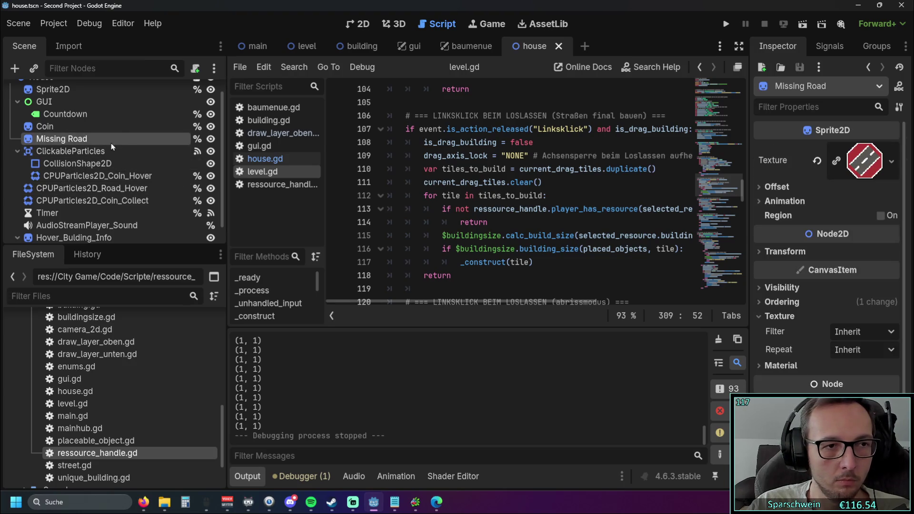
right_click(104, 139)
click(153, 212)
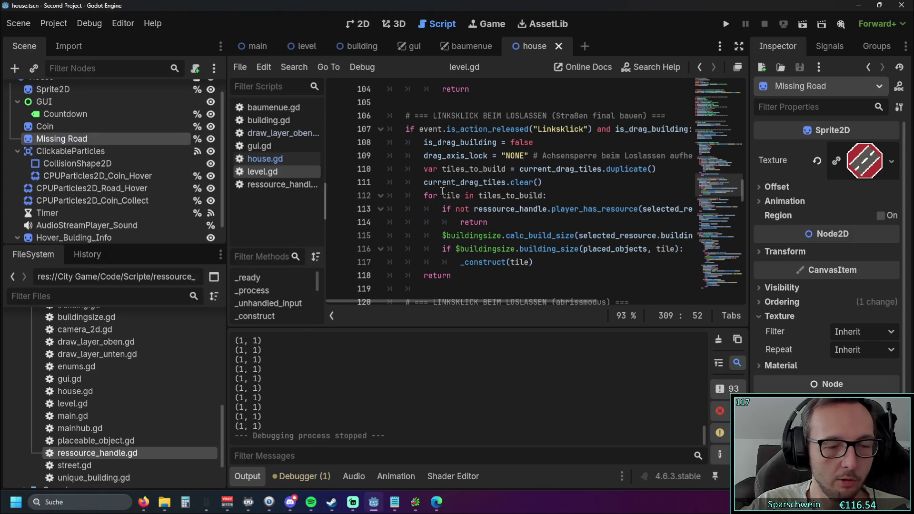
scroll(390, 185, up, 20)
scroll(605, 238, up, 12)
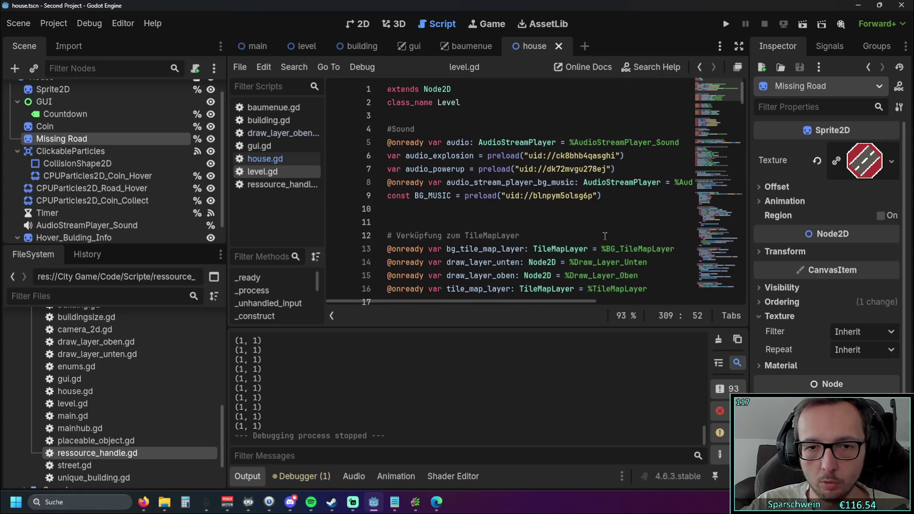
scroll(514, 180, up, 2)
scroll(518, 180, down, 4)
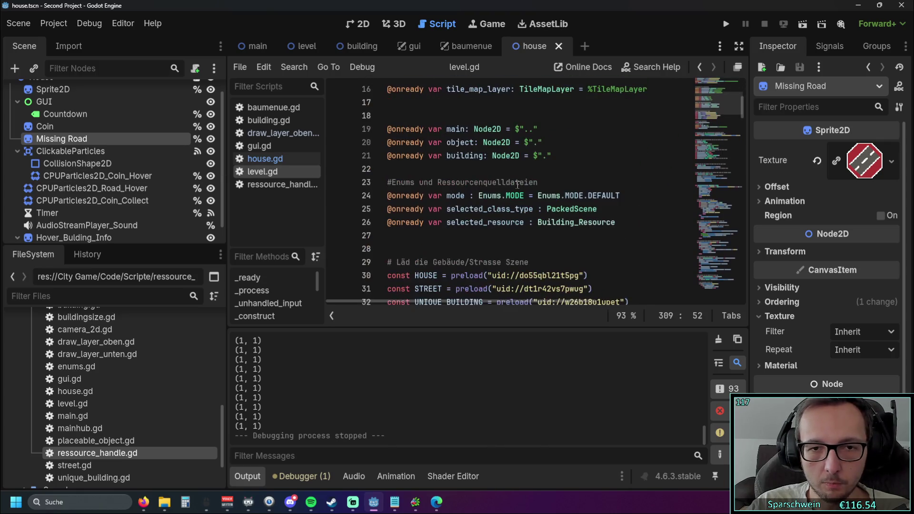
scroll(521, 183, up, 5)
drag(230, 211, 106, 211)
click(157, 158)
scroll(423, 206, up, 20)
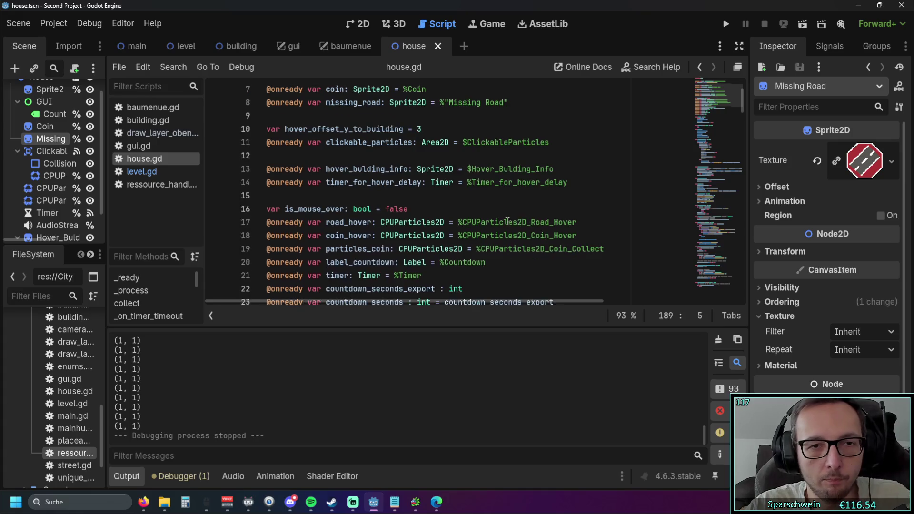
scroll(501, 220, up, 1)
click(326, 182)
double_click(326, 182)
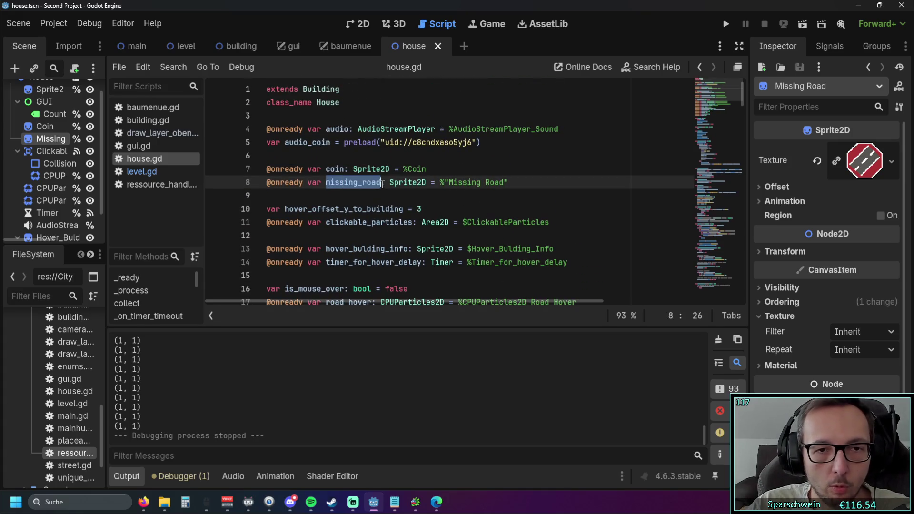
key(ctrl+f)
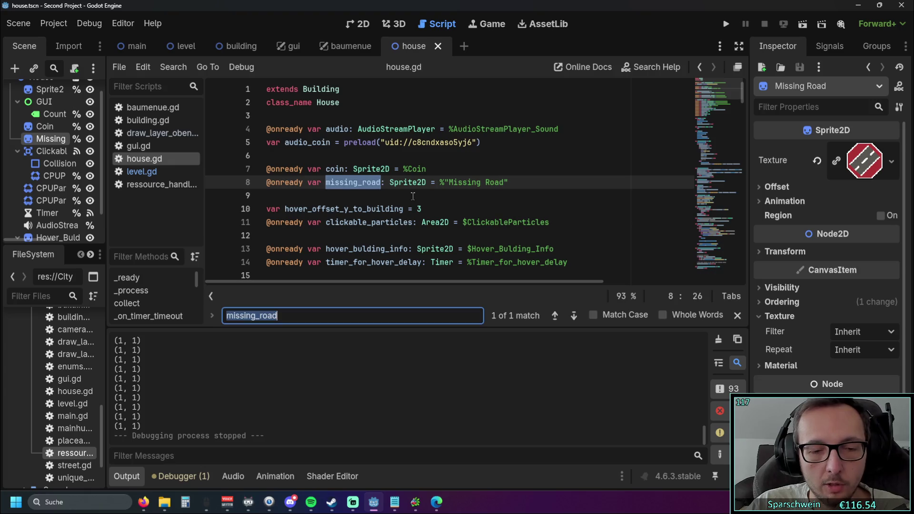
click(497, 207)
drag(558, 181, 214, 186)
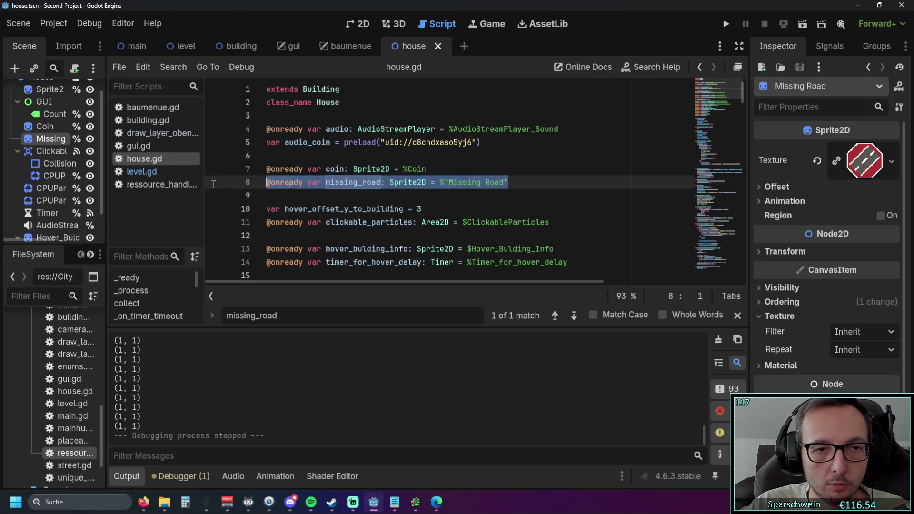
key(BackSpace)
key(BackSpace)
click(437, 196)
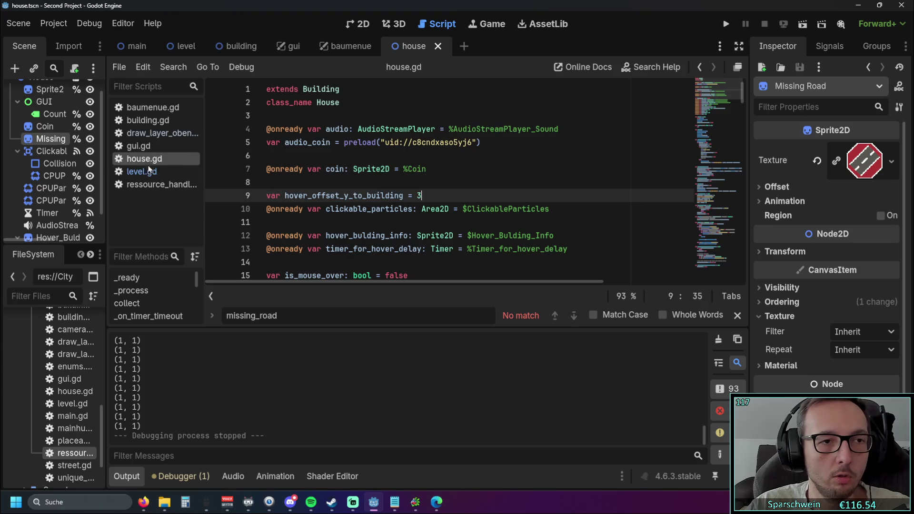
Delete the Missing Road node from the scene, then save, run and stop the game.
drag(106, 261, 278, 262)
click(71, 138)
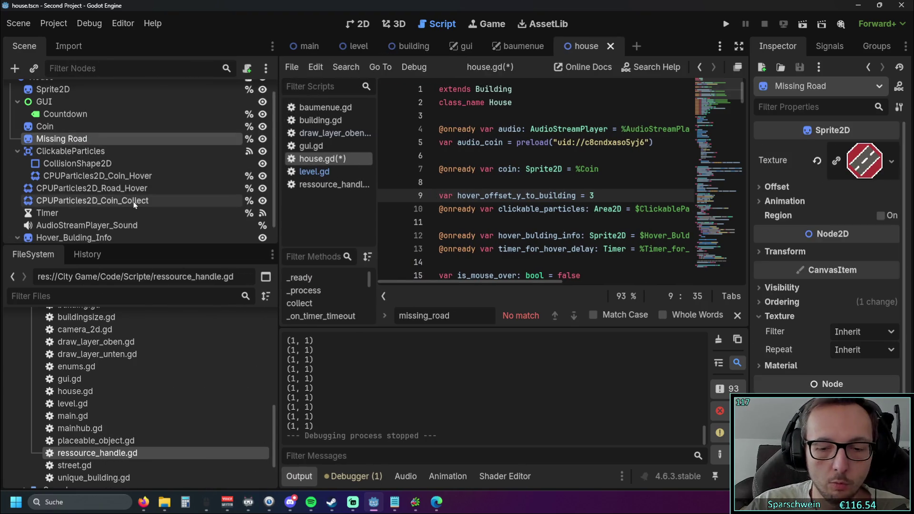
key(Delete)
click(390, 261)
key(F5)
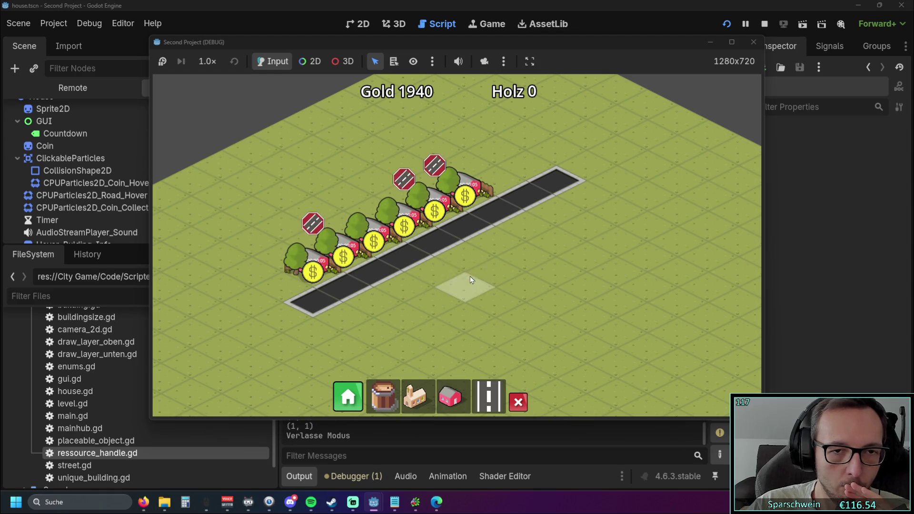
key(F8)
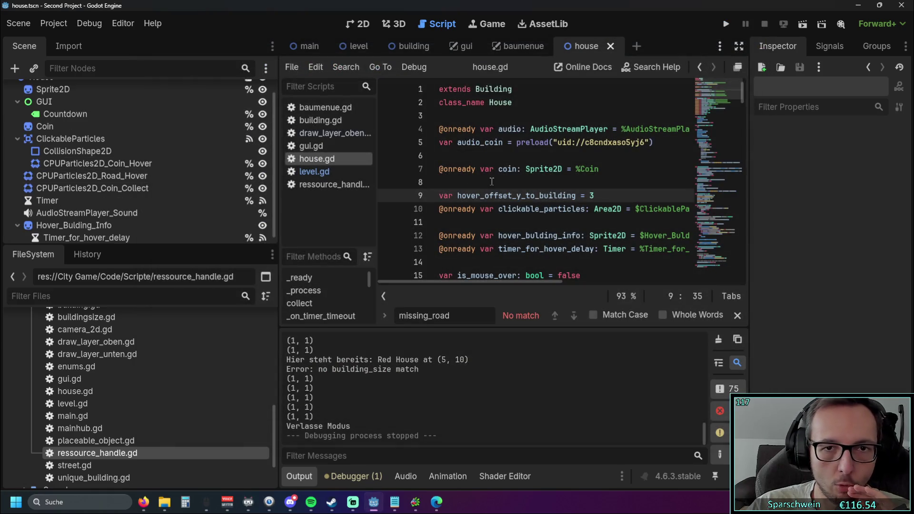
Search house.gd for 'coin' and step through all its matches.
double_click(507, 170)
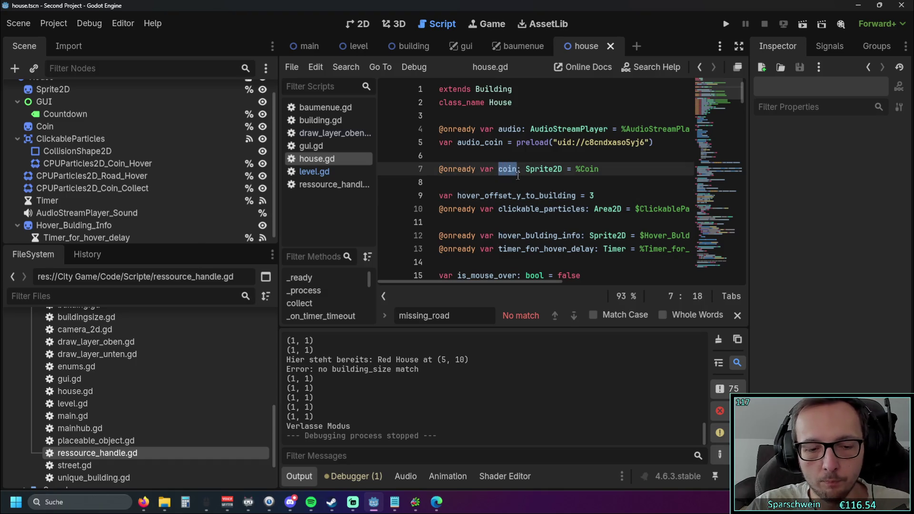
key(ctrl+f)
click(574, 316)
click(573, 316)
click(573, 316)
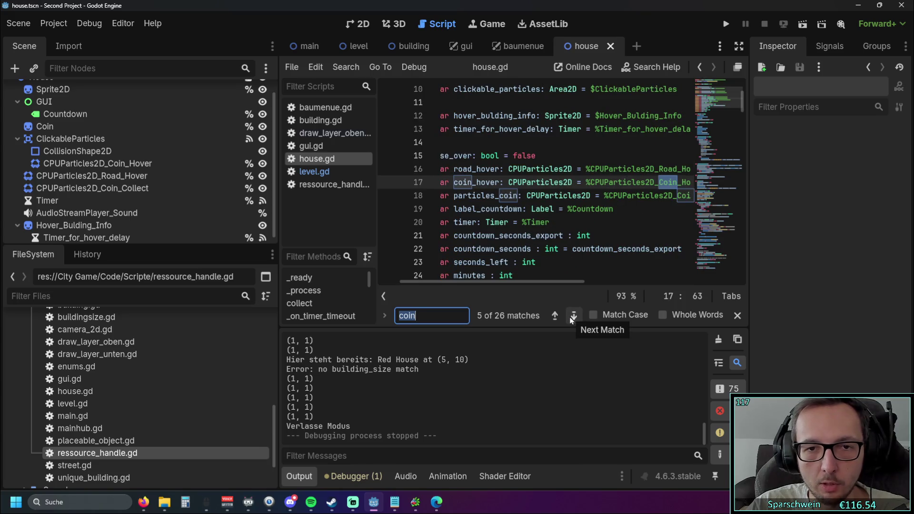
click(570, 318)
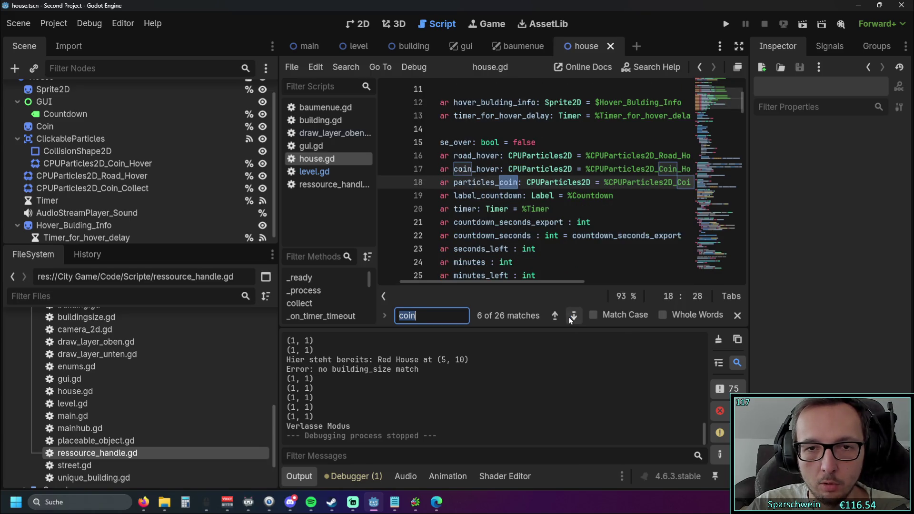
click(571, 318)
click(571, 318)
click(570, 317)
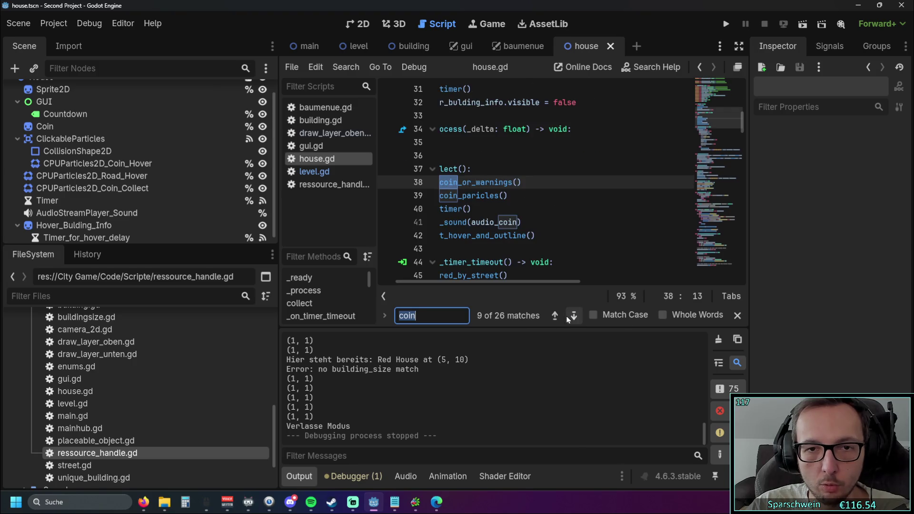
click(573, 316)
click(572, 316)
click(573, 316)
click(572, 316)
click(573, 316)
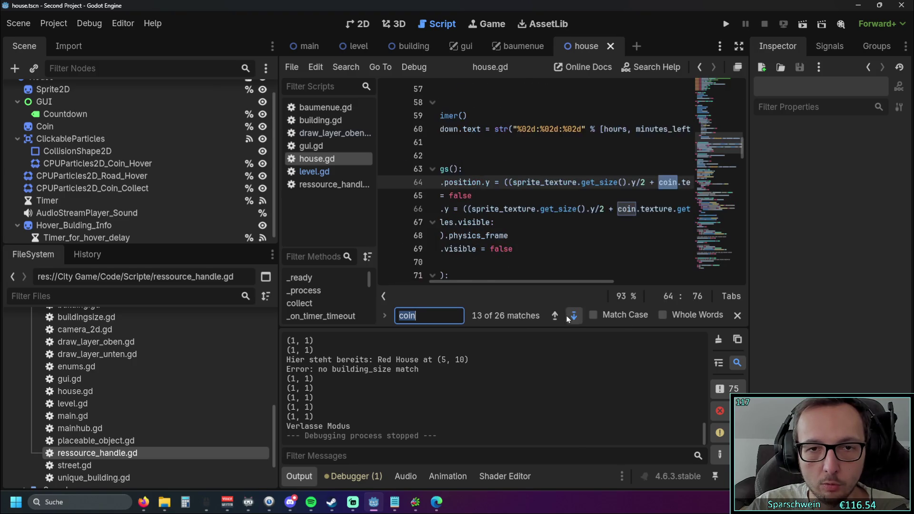
click(572, 316)
Delete the Coin node from the house scene tree.
click(556, 209)
click(45, 126)
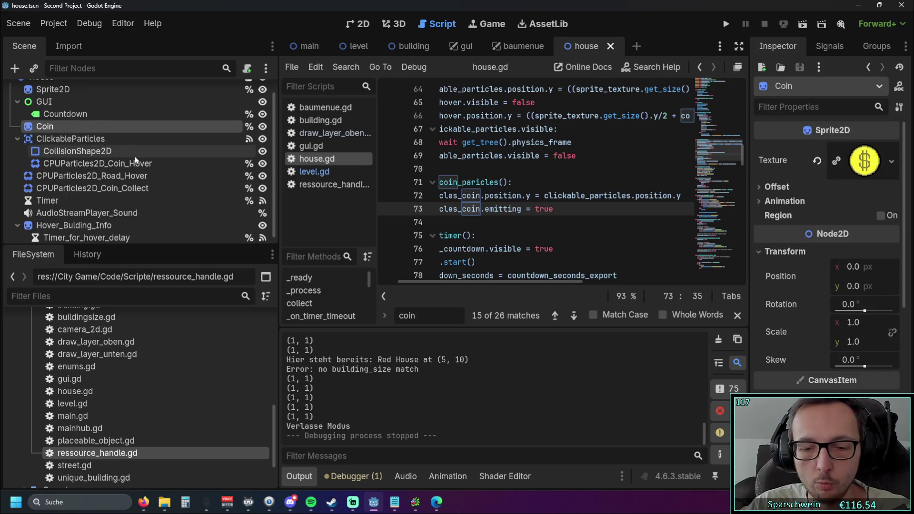
key(Delete)
click(412, 272)
Remove the coin variable declaration on line 7 with its blank lines, then save and run.
scroll(614, 223, up, 10)
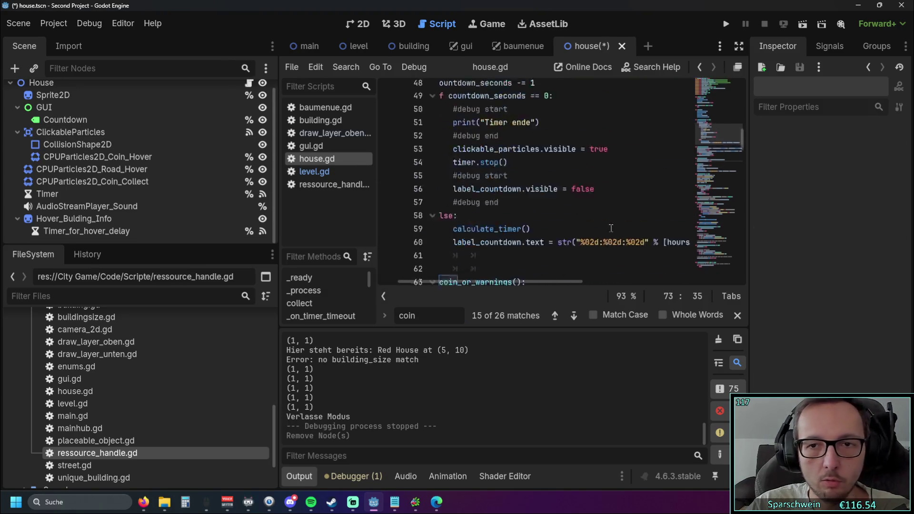
scroll(614, 223, up, 5)
click(583, 187)
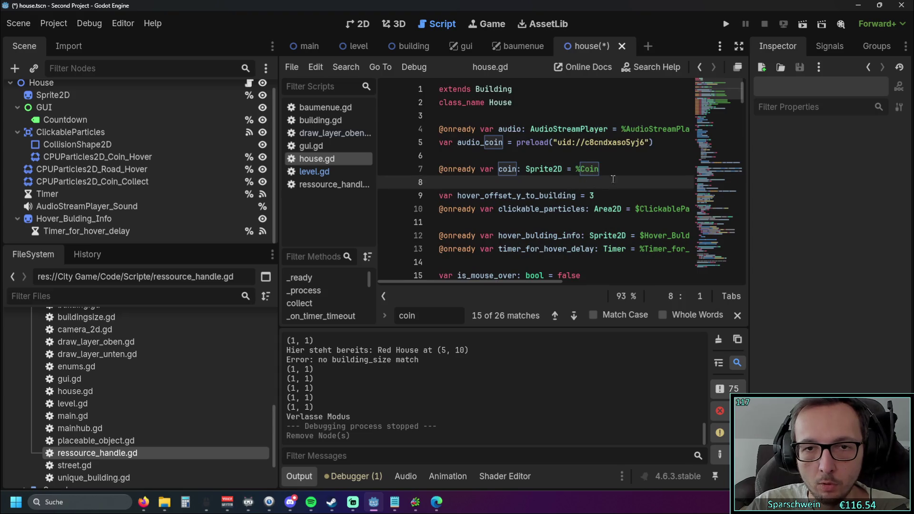
triple_click(514, 169)
key(BackSpace)
key(Delete)
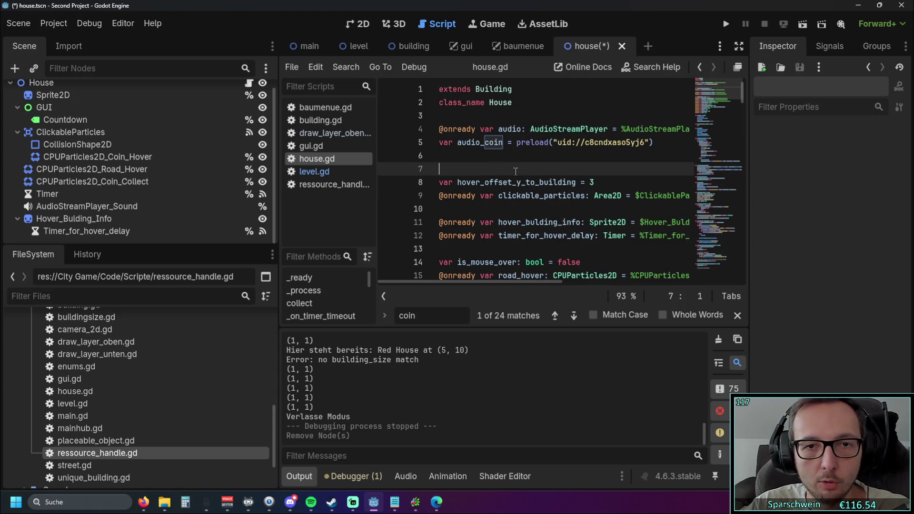
key(BackSpace)
click(722, 28)
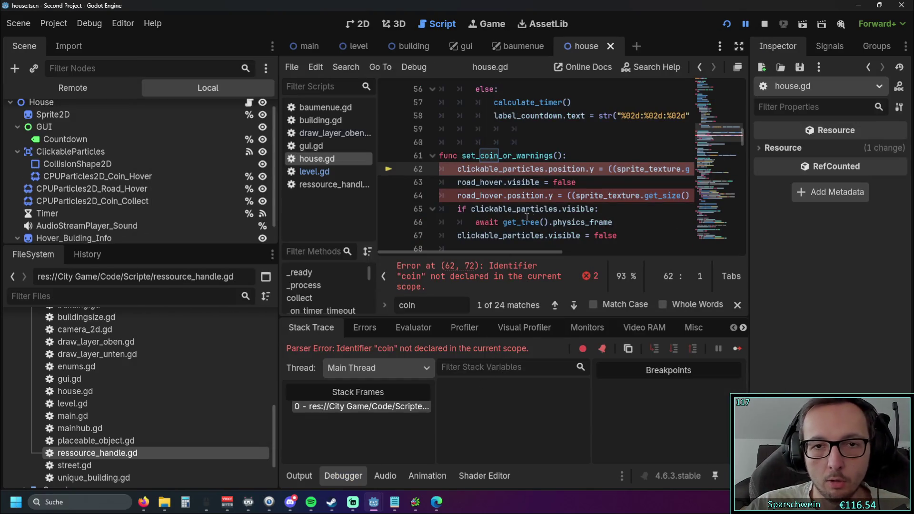
Widen the code editor and review the undeclared 'coin' parser error.
mouse_move(508, 253)
mouse_down()
mouse_move(626, 254)
mouse_move(446, 242)
mouse_up()
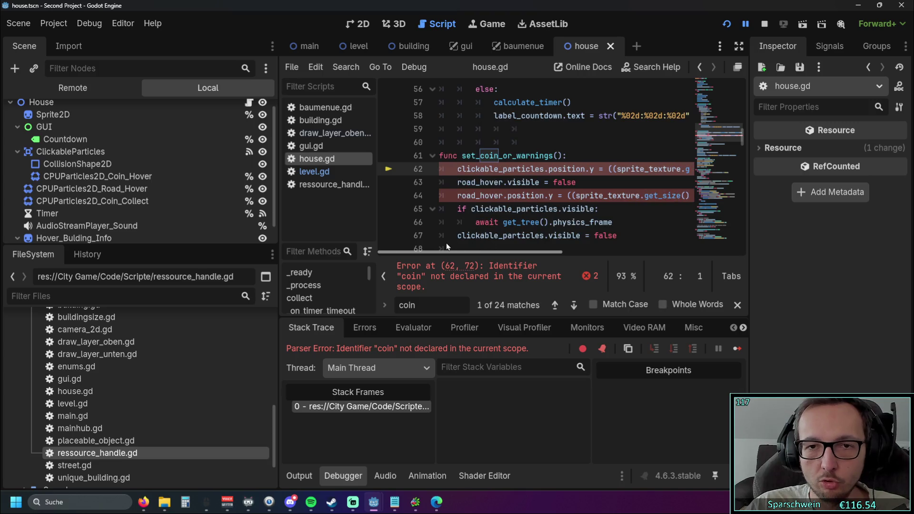
drag(278, 236, 104, 237)
mouse_move(457, 268)
mouse_down()
mouse_move(580, 264)
mouse_move(405, 261)
mouse_up()
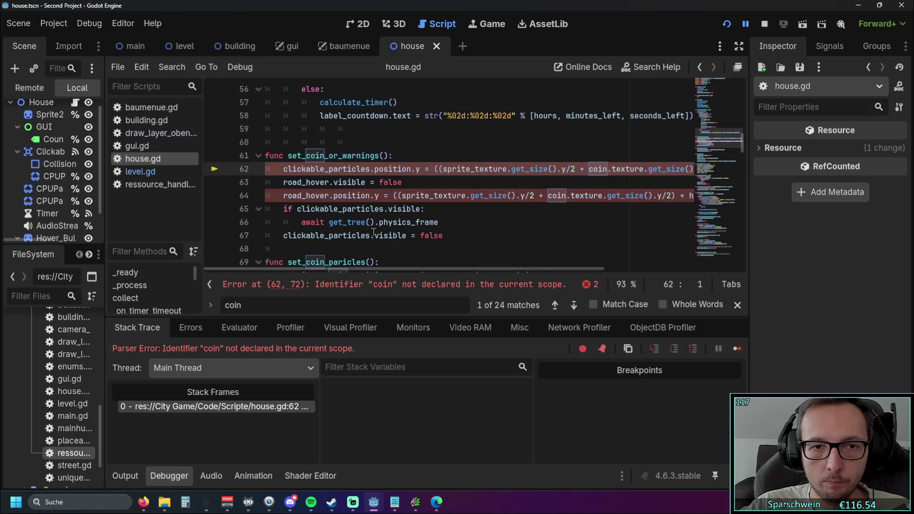
drag(283, 169, 373, 169)
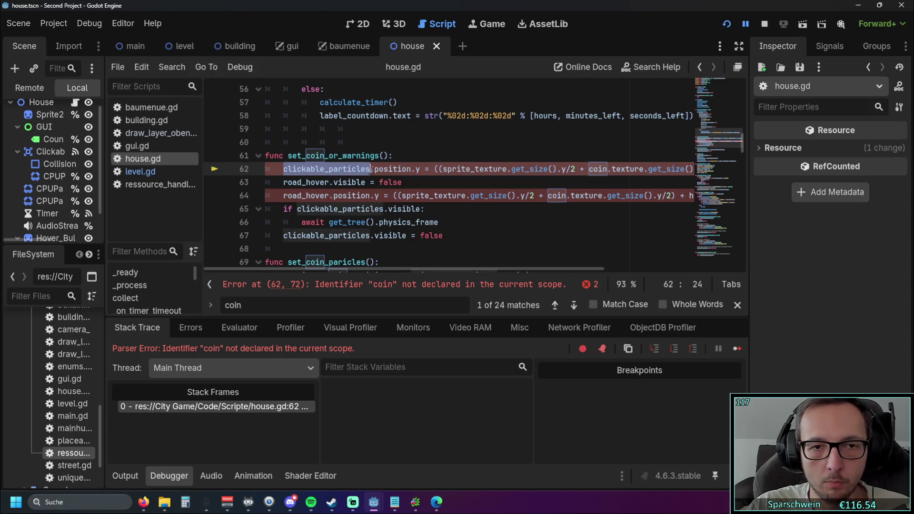
click(428, 209)
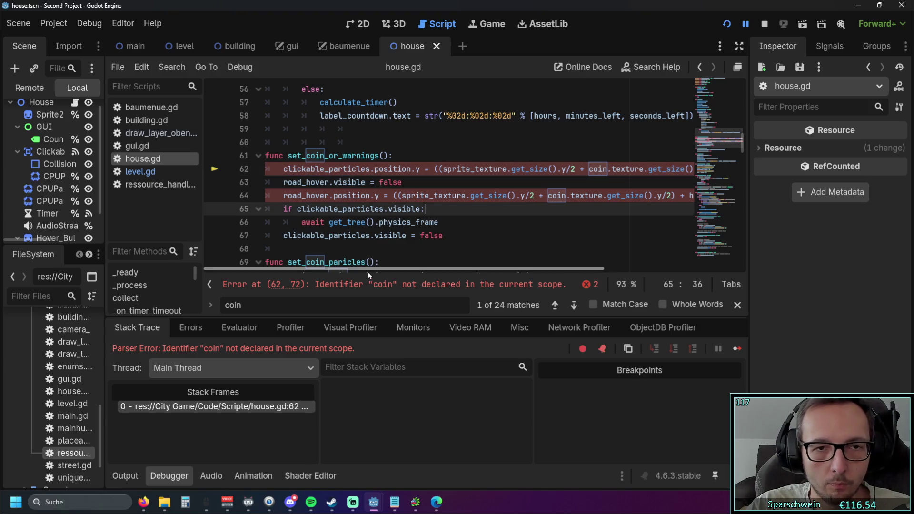
scroll(466, 224, up, 15)
scroll(466, 223, down, 3)
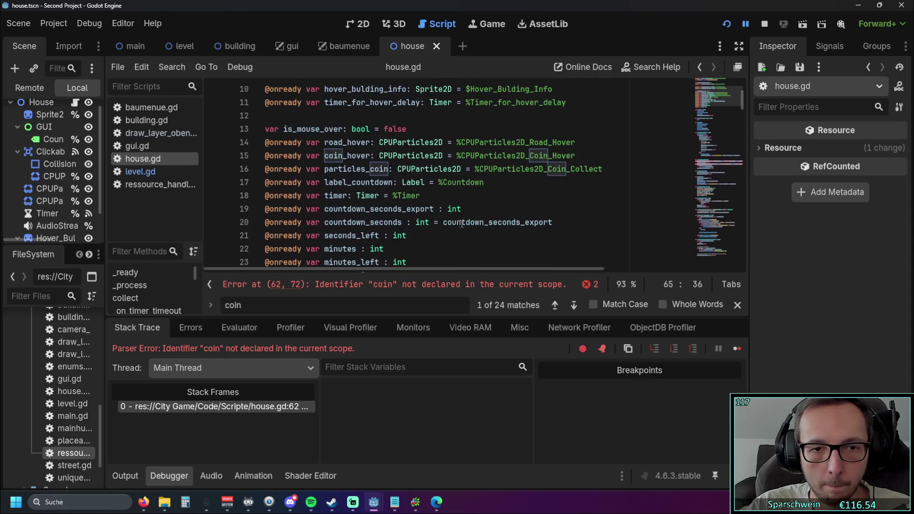
Select the coin_hover variable name on line 15 to copy it.
click(365, 156)
drag(325, 155, 371, 156)
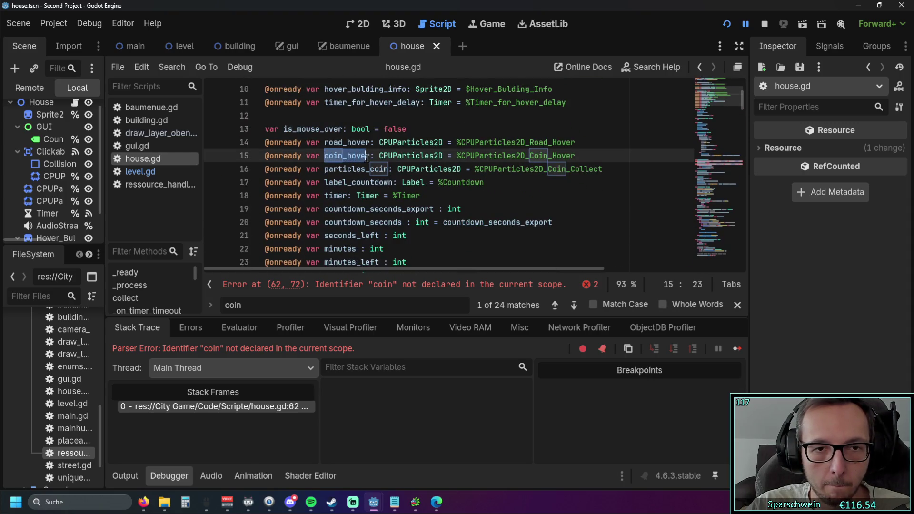
scroll(502, 207, down, 13)
scroll(502, 207, up, 15)
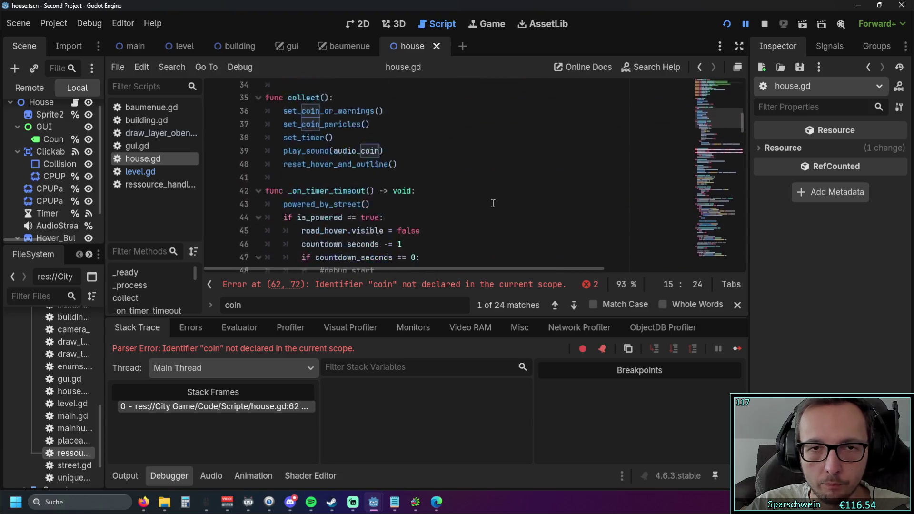
scroll(473, 204, down, 3)
click(471, 201)
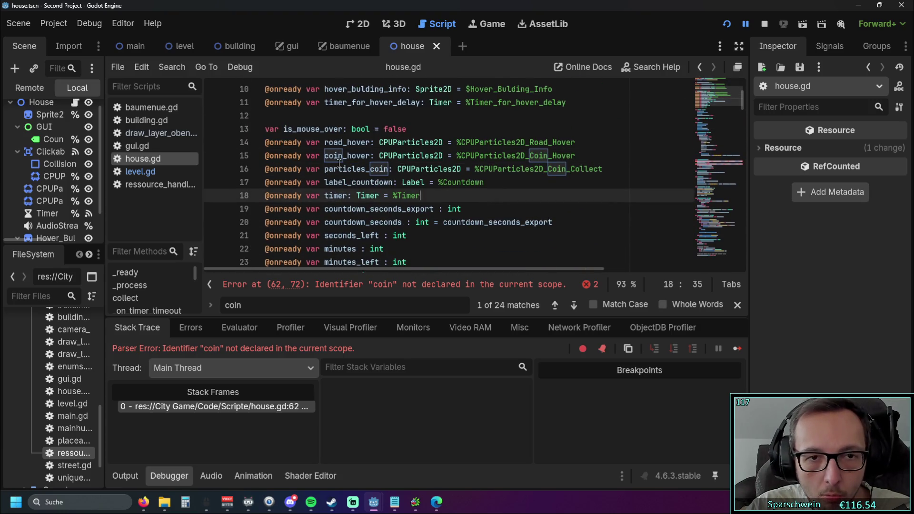
mouse_move(326, 170)
mouse_down()
mouse_move(390, 170)
mouse_move(328, 156)
mouse_move(371, 157)
mouse_up()
key(ctrl+c)
scroll(533, 207, down, 15)
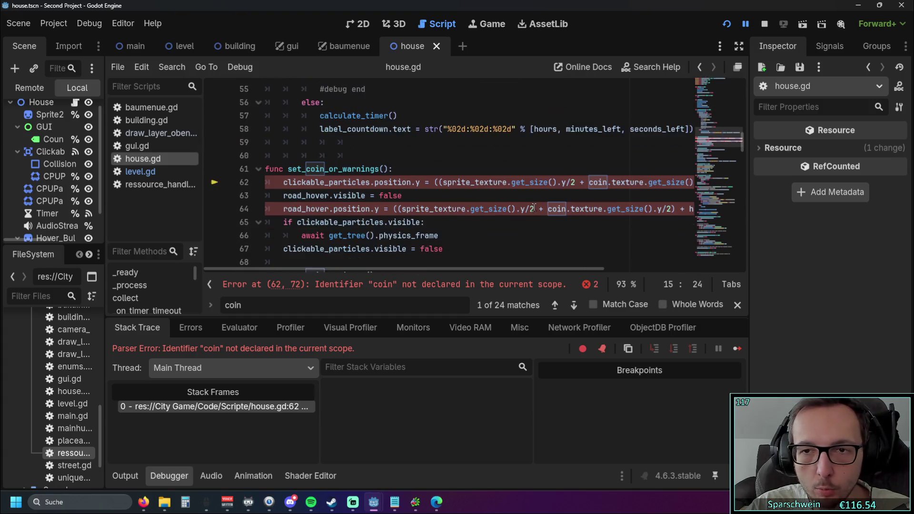
Replace 'coin' with coin_hover on lines 62 and 64, then rerun the game.
double_click(608, 183)
key(ctrl+v)
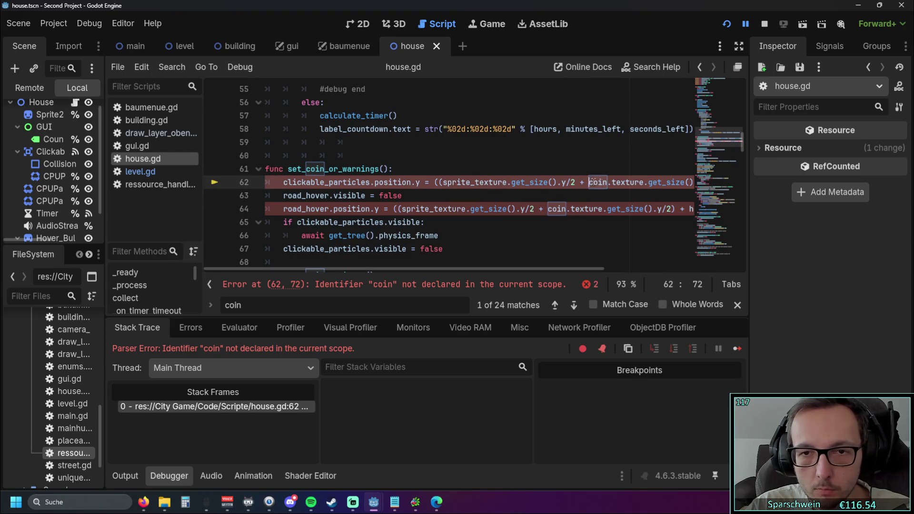
click(546, 213)
drag(547, 213, 566, 211)
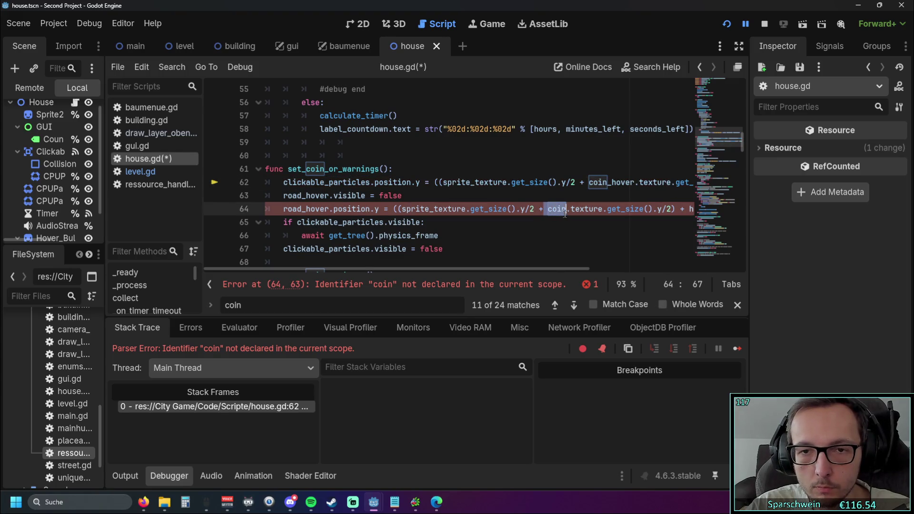
key(ctrl+v)
click(542, 238)
mouse_move(104, 195)
mouse_down()
mouse_move(195, 195)
mouse_move(172, 194)
mouse_up()
click(726, 24)
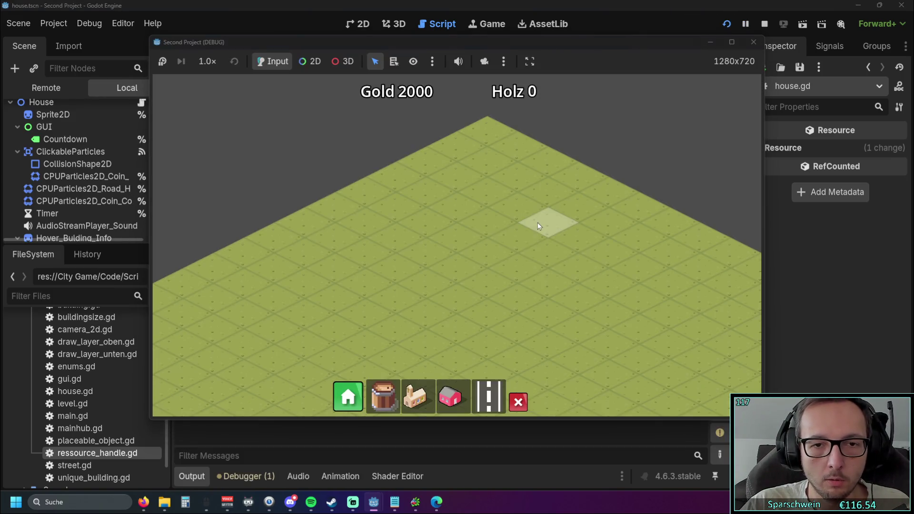
Build five houses, a road and a church, collect coins to Gold 1950, then close the game.
click(452, 397)
mouse_move(444, 253)
mouse_down()
mouse_move(302, 311)
mouse_move(489, 300)
mouse_up()
click(496, 387)
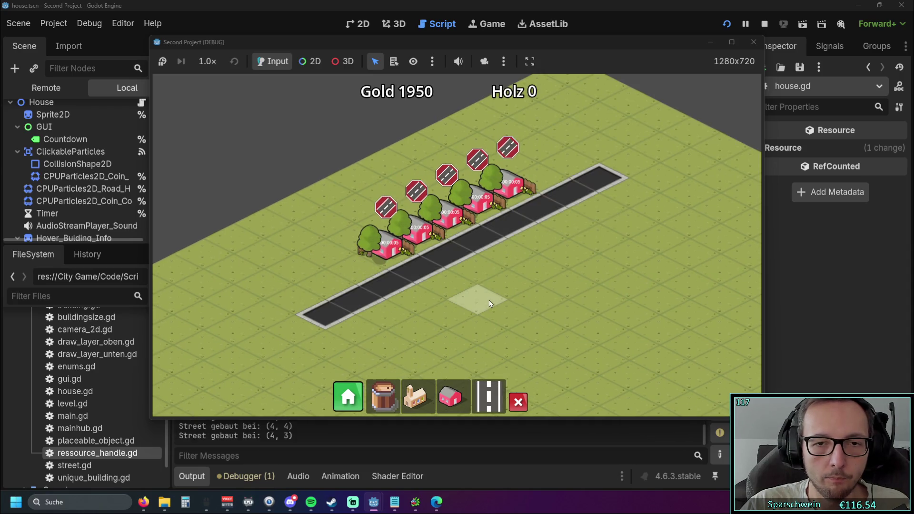
click(421, 406)
click(377, 321)
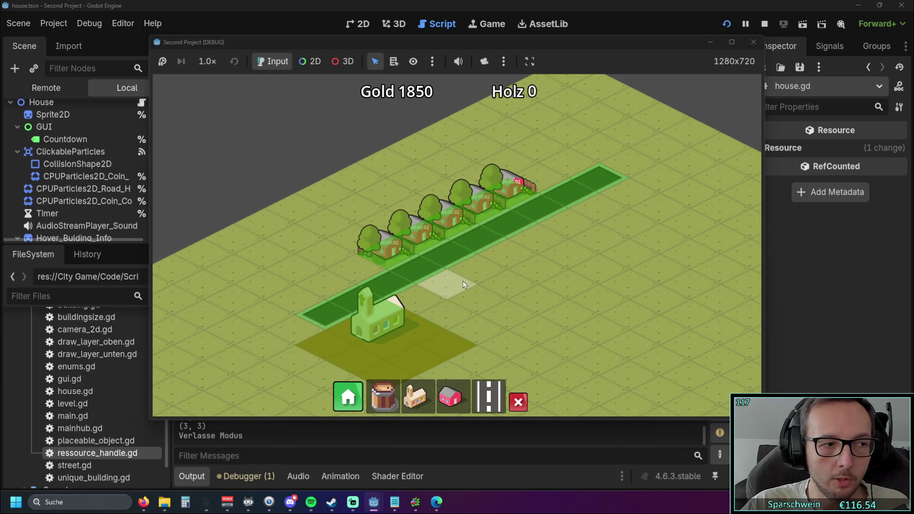
scroll(462, 281, up, 2)
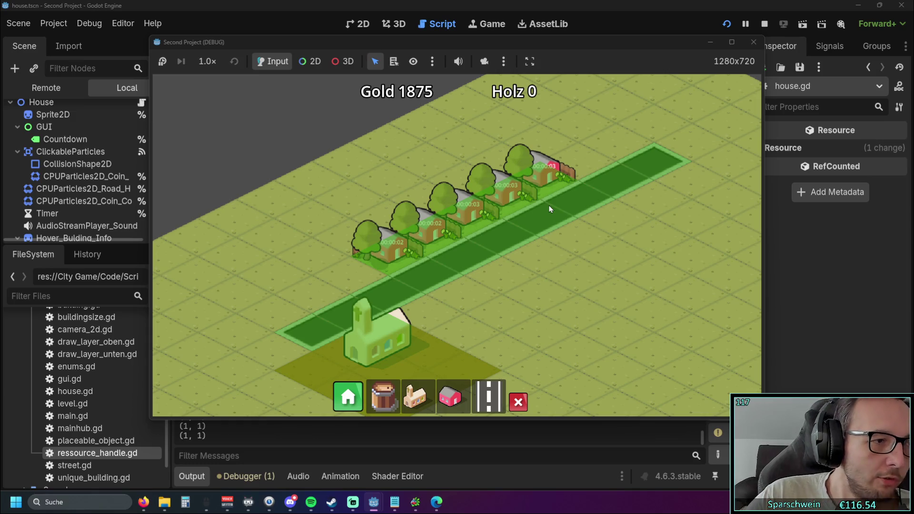
click(402, 248)
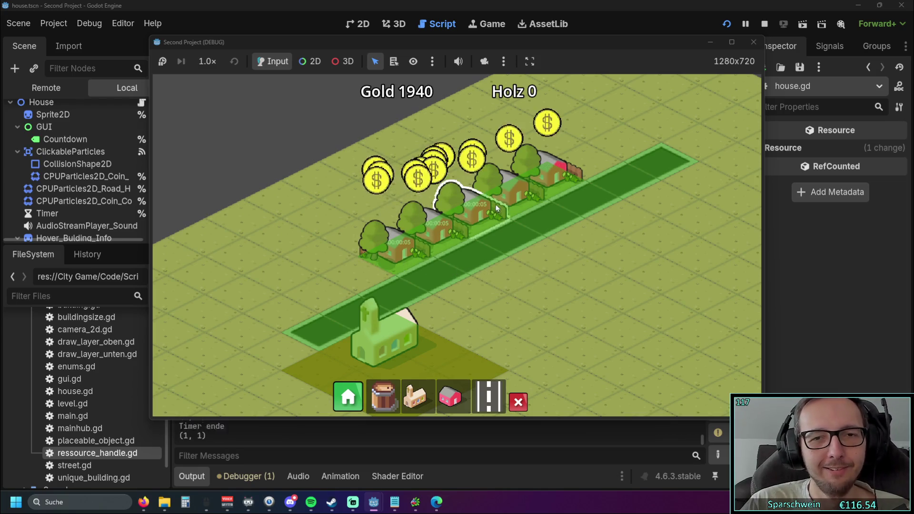
click(752, 42)
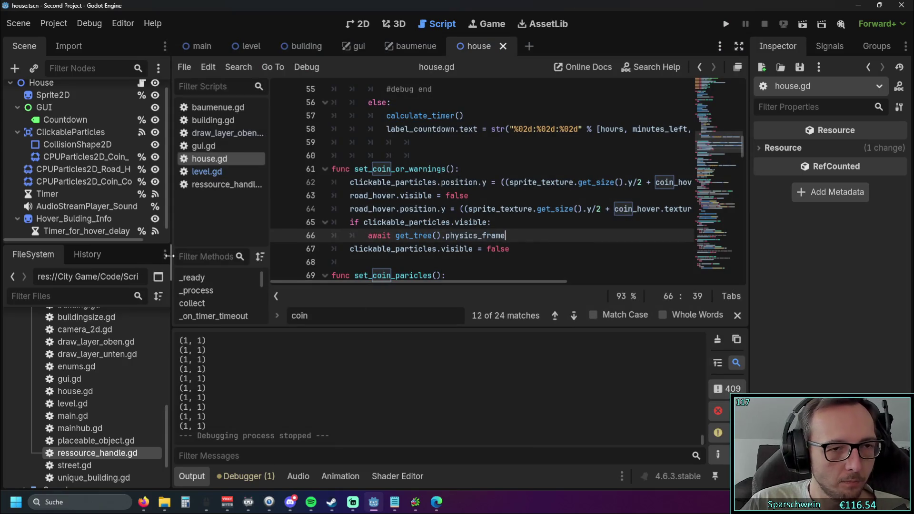
drag(172, 252, 257, 274)
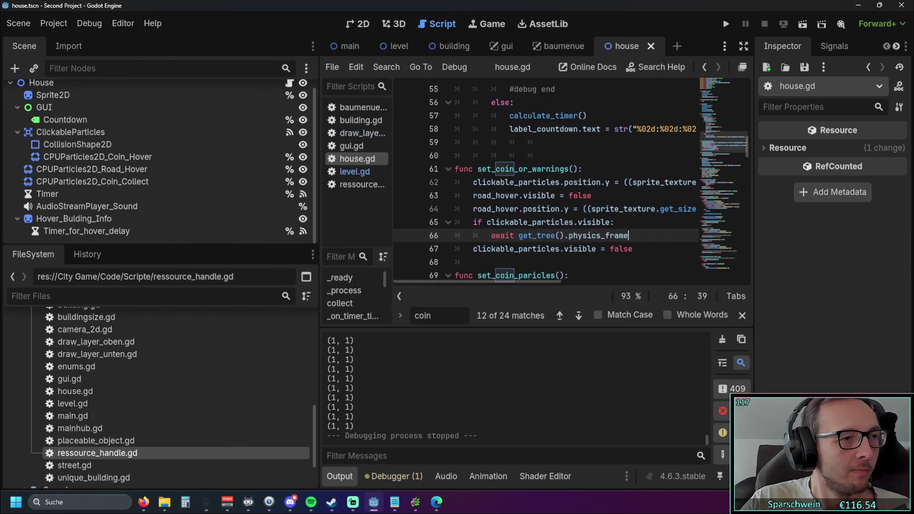